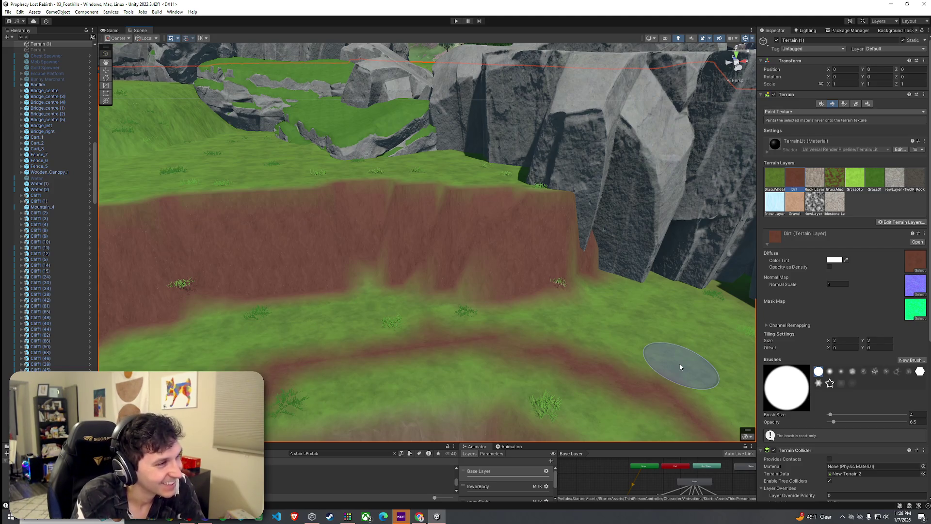
- Orbit the Scene view to show the stone stairs and the dirt-painted slope beside them
mouse_move(595, 267)
mouse_down()
mouse_move(539, 268)
mouse_move(626, 272)
mouse_up()
mouse_move(682, 308)
mouse_down()
mouse_move(710, 301)
mouse_move(625, 276)
mouse_move(545, 289)
mouse_move(476, 283)
mouse_move(435, 250)
mouse_move(443, 264)
mouse_move(714, 319)
mouse_move(600, 290)
mouse_up()
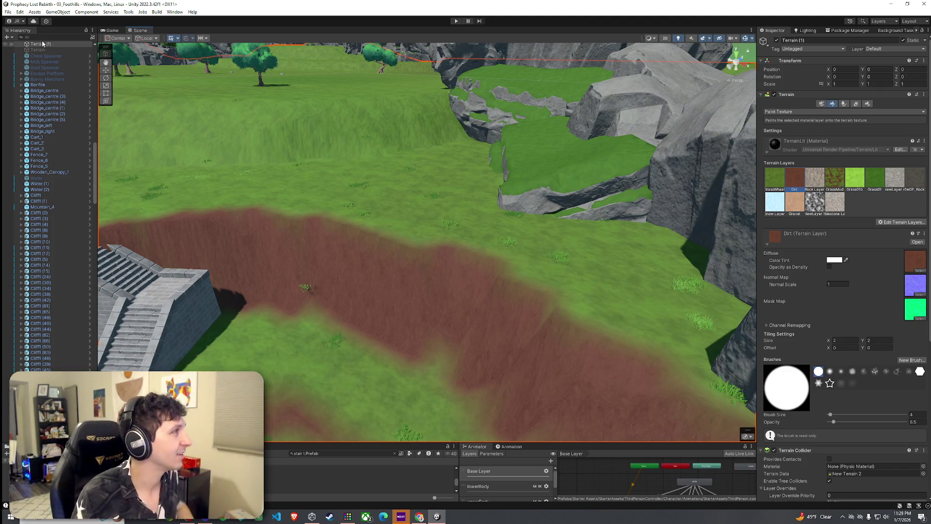
right_click(25, 43)
- Save the scene, then turn the view along the cliffs onto the winding dirt path
click(24, 47)
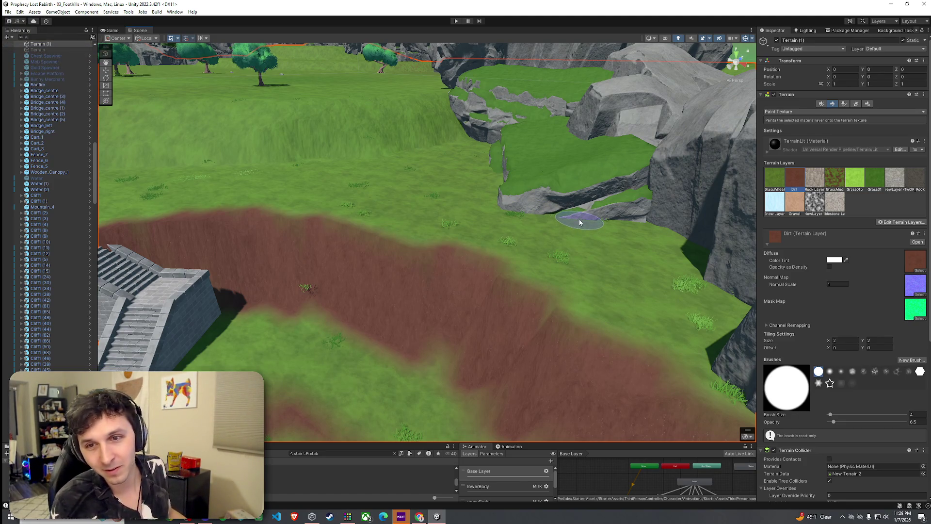
mouse_move(565, 308)
mouse_down()
mouse_move(505, 310)
mouse_move(576, 266)
mouse_move(623, 276)
mouse_move(634, 306)
mouse_move(716, 278)
mouse_move(677, 294)
mouse_up()
key(a)
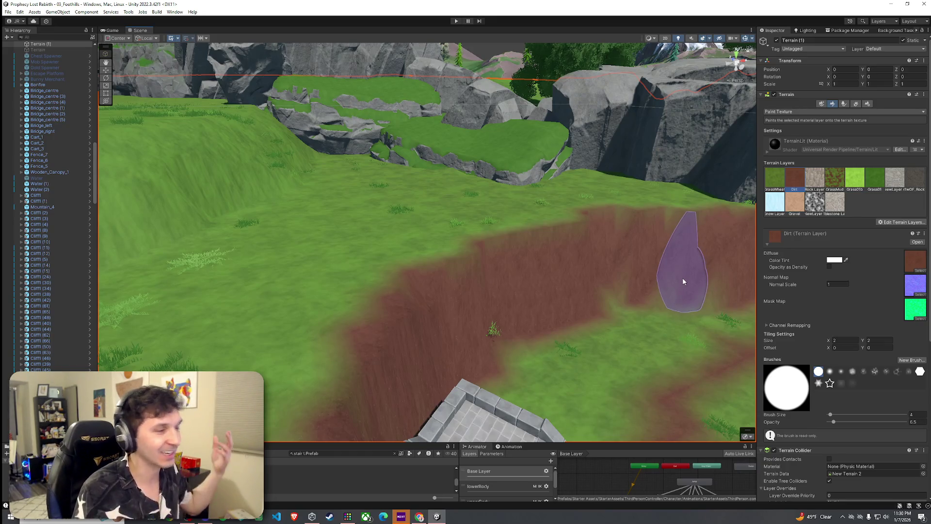
mouse_move(662, 277)
mouse_down()
mouse_move(594, 262)
mouse_move(695, 253)
mouse_move(679, 270)
mouse_move(727, 276)
mouse_move(722, 290)
mouse_up()
click(796, 113)
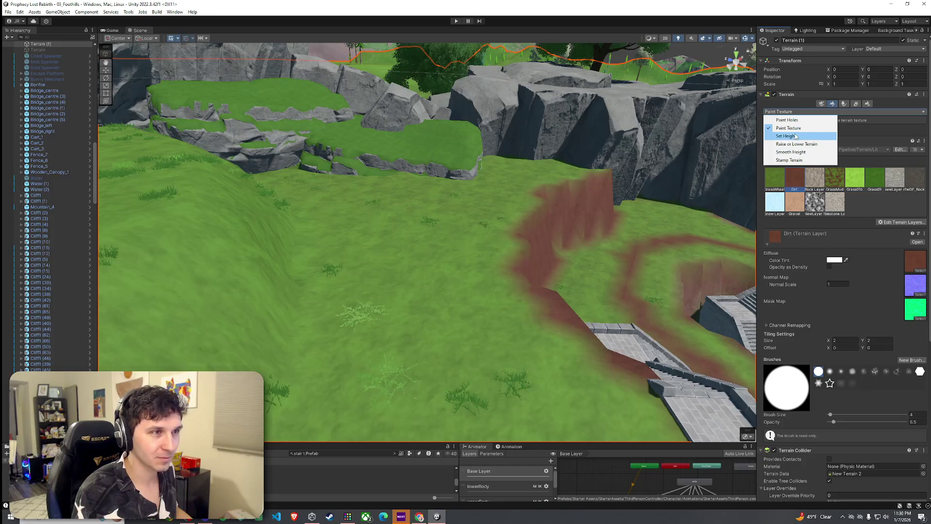
- Switch to Smooth Height and soften the steep dirt cliff faces beside the stairs' terraces
click(797, 152)
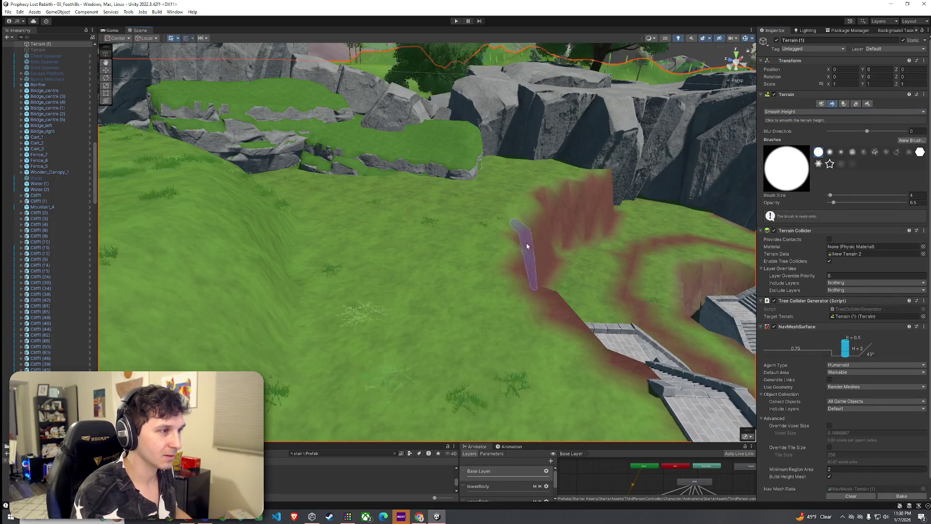
mouse_move(665, 416)
mouse_down()
mouse_move(706, 412)
mouse_move(616, 370)
mouse_move(620, 350)
mouse_up()
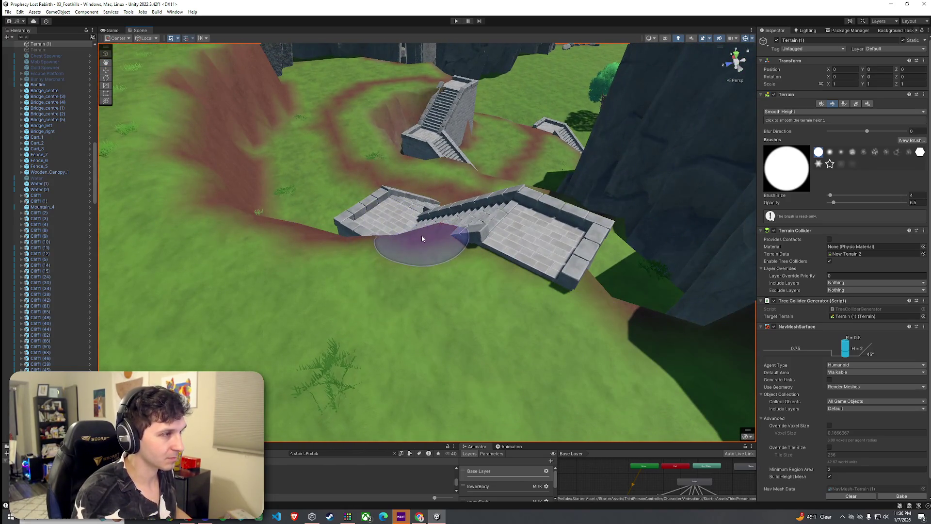
mouse_move(640, 308)
mouse_down()
mouse_move(661, 326)
mouse_move(558, 289)
mouse_move(486, 240)
mouse_move(420, 340)
mouse_move(447, 271)
mouse_move(485, 291)
mouse_move(364, 280)
mouse_move(230, 302)
mouse_move(337, 291)
mouse_up()
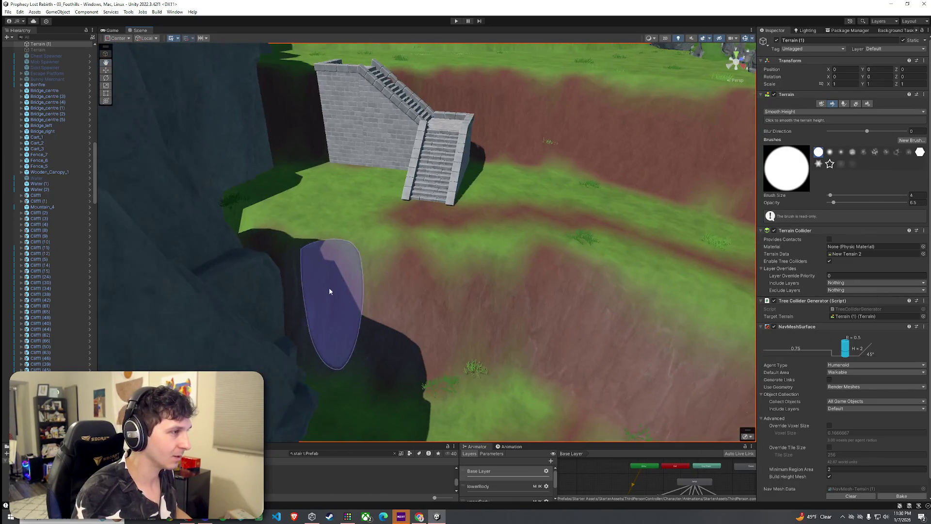
mouse_move(266, 270)
mouse_down()
mouse_move(669, 341)
mouse_move(497, 250)
mouse_move(493, 260)
mouse_up()
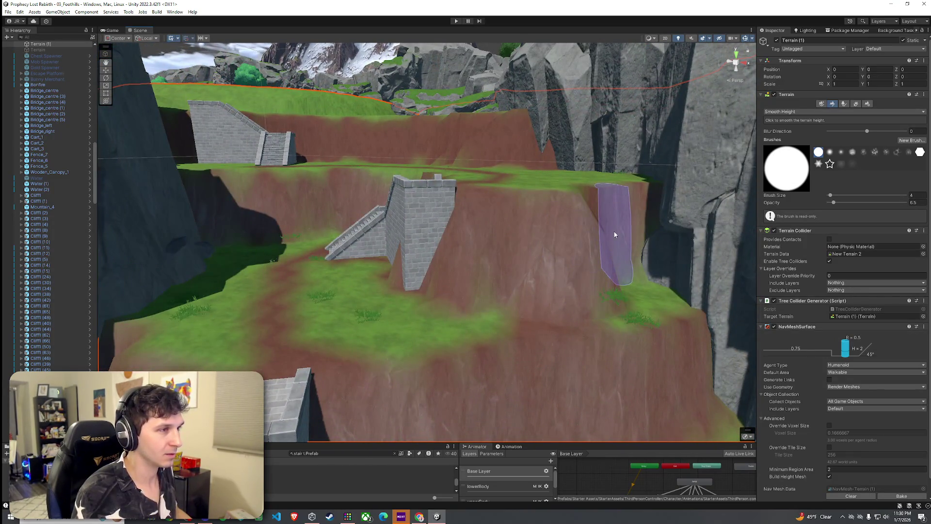
drag(648, 228, 659, 286)
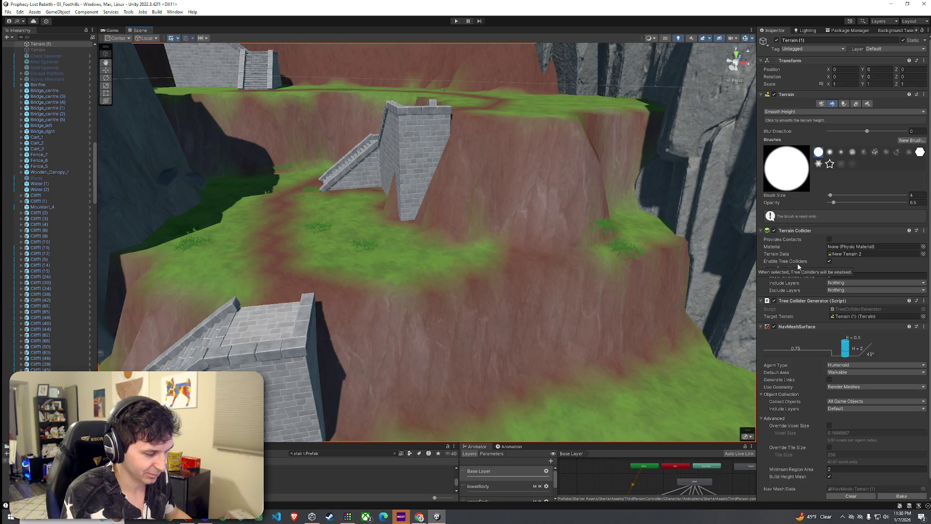
mouse_move(655, 260)
mouse_down()
mouse_move(551, 233)
mouse_move(553, 194)
mouse_move(520, 170)
mouse_move(524, 212)
mouse_up()
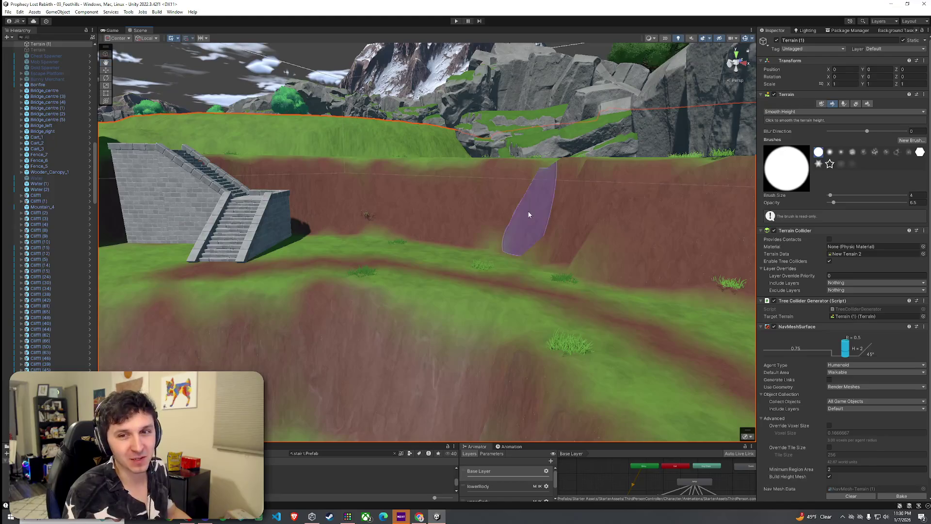
click(823, 112)
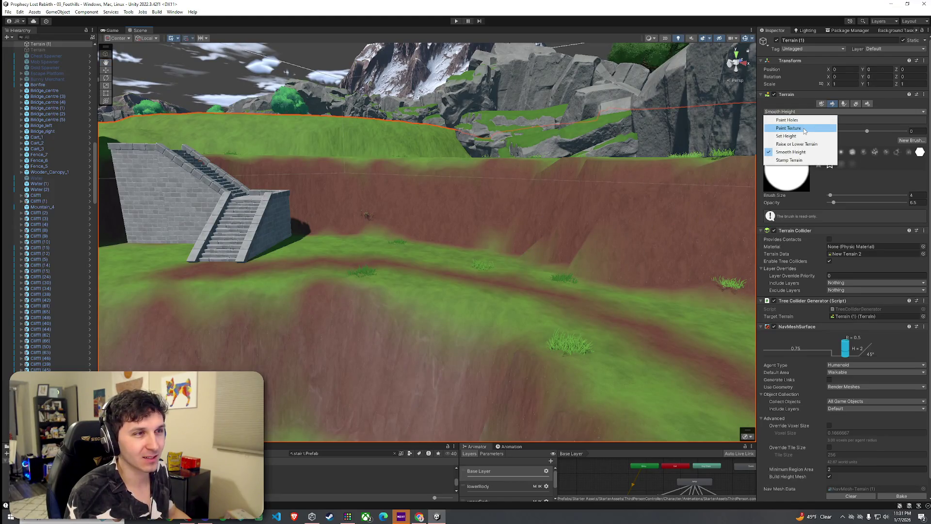
- Paint the Rock Layer texture onto the steep cliff walls near the stone stairs
click(789, 127)
click(815, 178)
scroll(733, 211, up, 2)
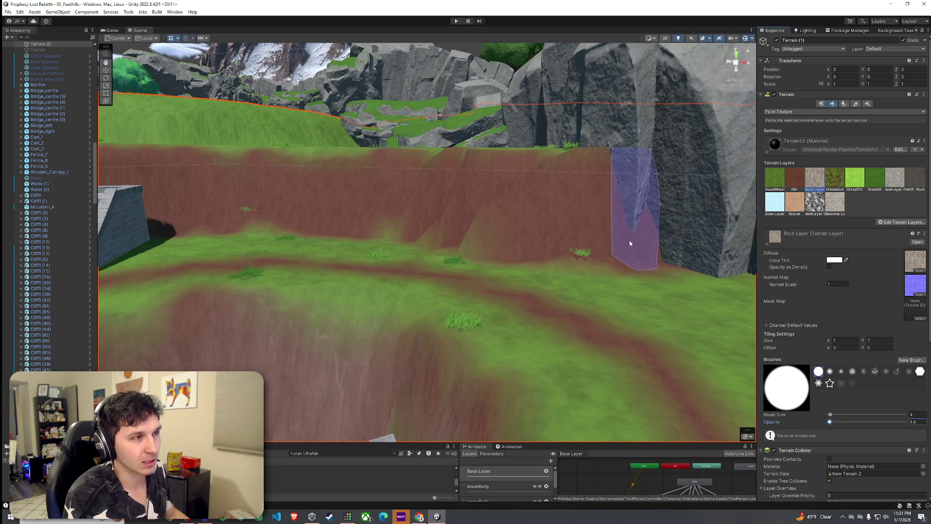
mouse_move(610, 241)
mouse_down()
mouse_move(582, 253)
mouse_move(441, 234)
mouse_up()
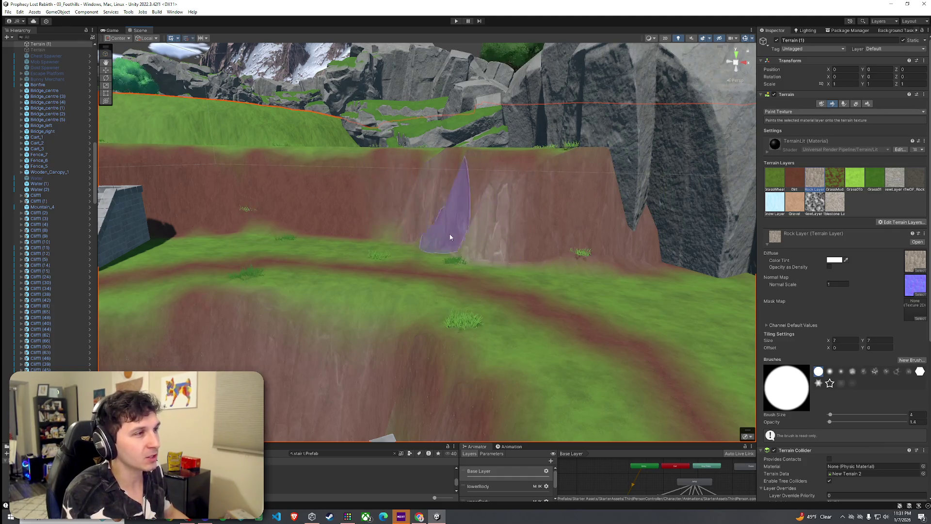
key(a)
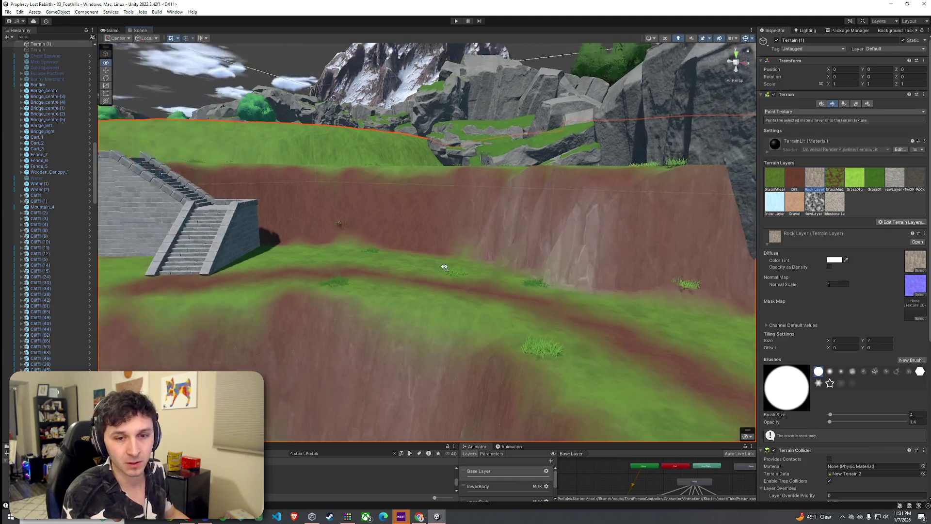
key(a)
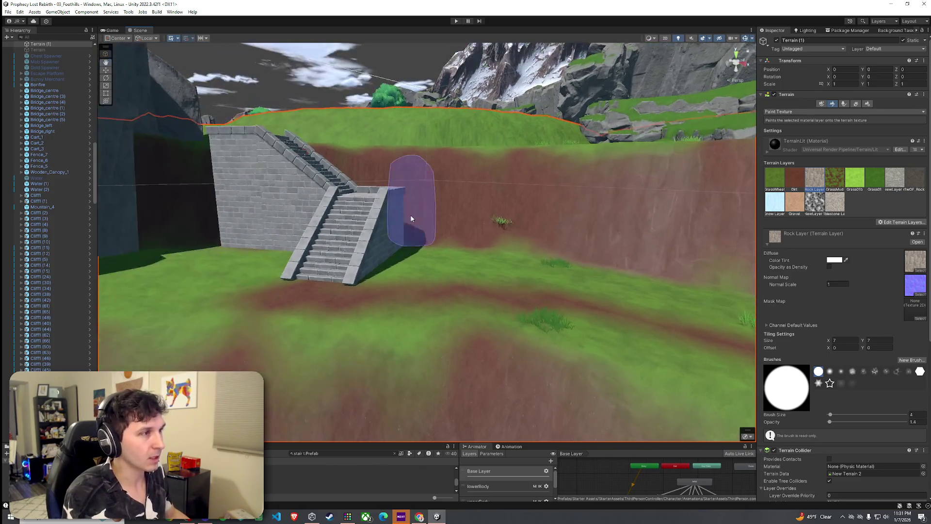
key(w)
key(s)
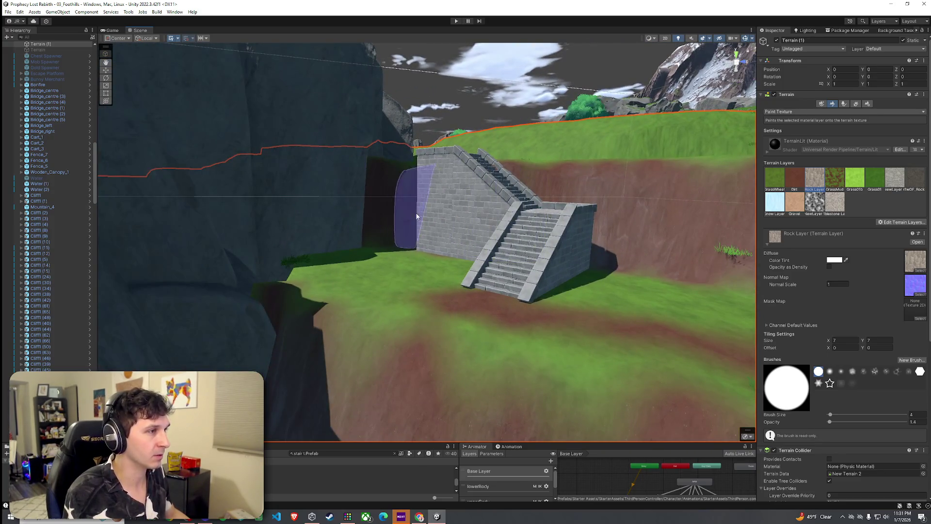
key(d)
key(w)
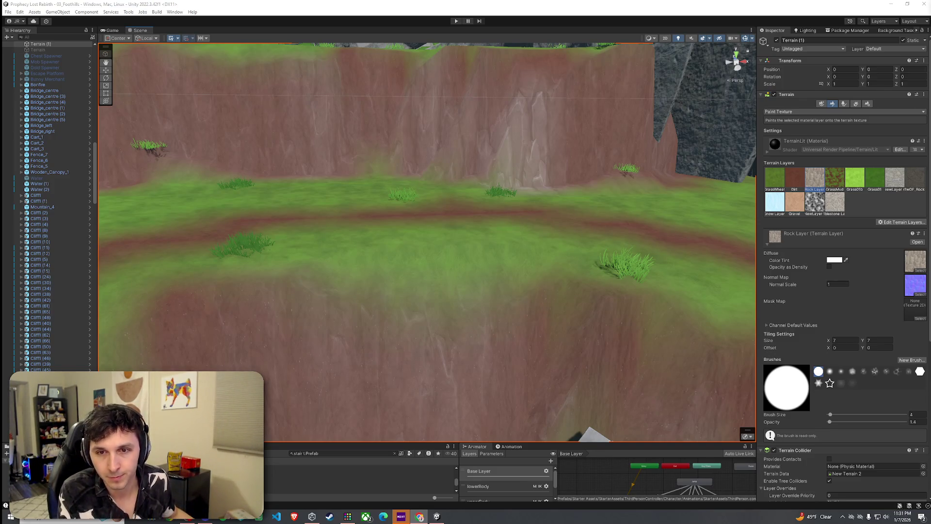
- Select the Dirt texture layer, then switch the terrain tool to Paint Trees
click(8, 11)
drag(384, 196, 444, 214)
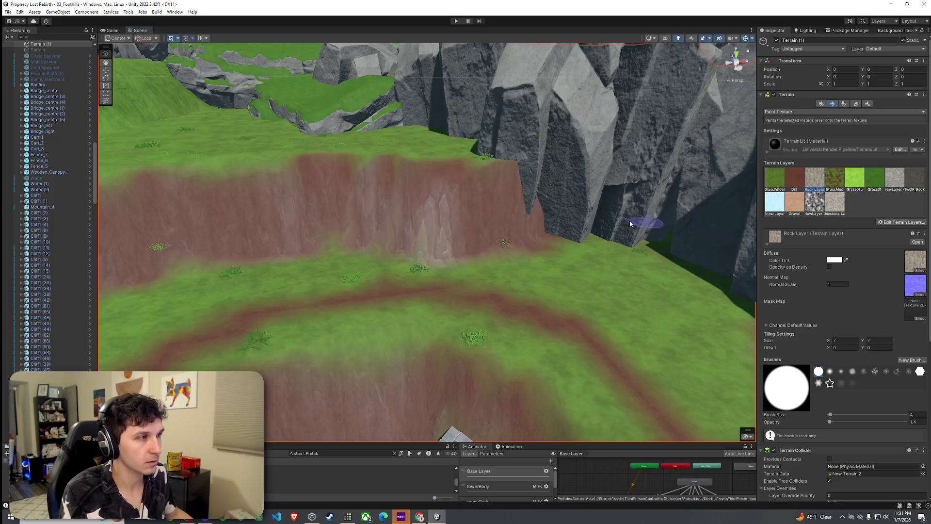
click(795, 179)
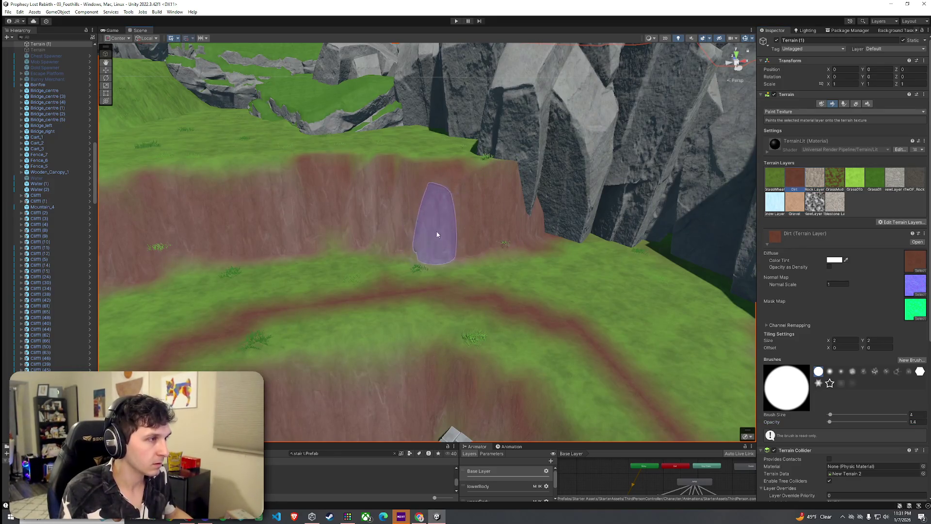
mouse_move(669, 267)
mouse_down()
mouse_move(458, 246)
mouse_move(464, 235)
mouse_move(426, 241)
mouse_move(360, 230)
mouse_move(336, 221)
mouse_move(343, 212)
mouse_move(268, 202)
mouse_move(335, 245)
mouse_move(437, 271)
mouse_up()
scroll(461, 271, up, 5)
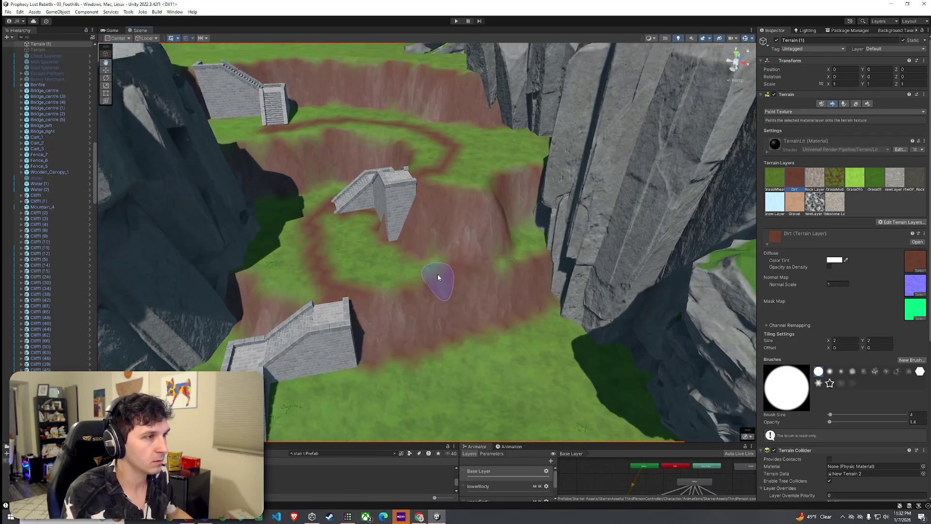
click(845, 105)
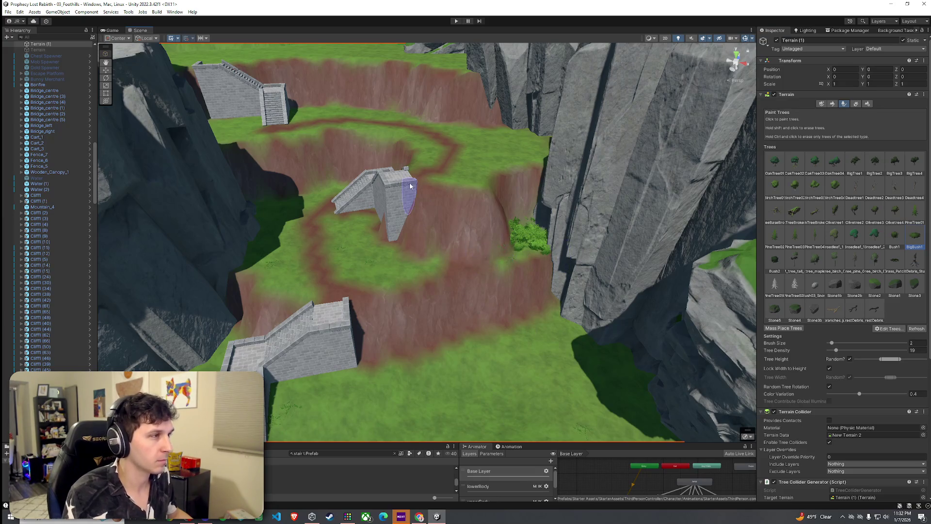
- Plant BigBush1 bushes beside the stone stairs, then return to Paint Texture mode
drag(542, 145, 408, 226)
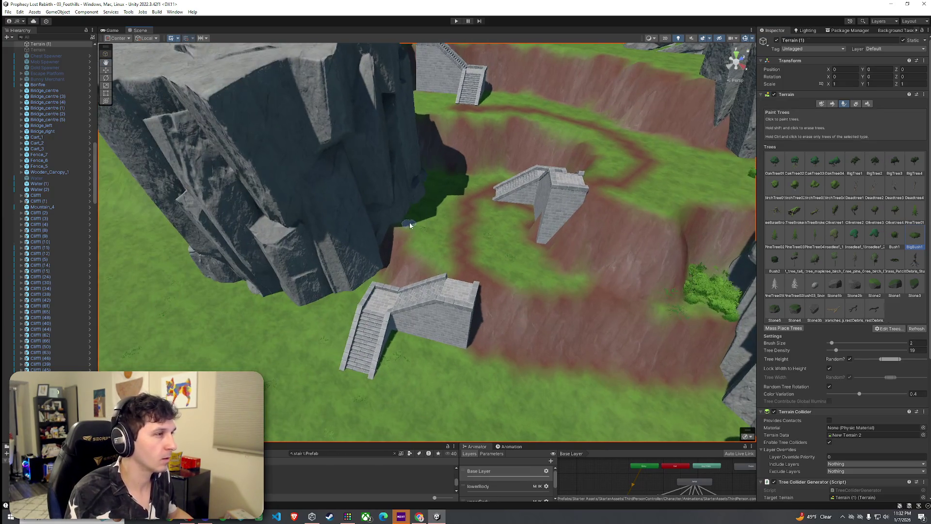
mouse_move(428, 179)
mouse_down()
mouse_move(570, 148)
mouse_move(634, 177)
mouse_up()
click(493, 271)
mouse_move(499, 277)
mouse_down()
mouse_move(389, 297)
mouse_move(363, 281)
mouse_move(390, 173)
mouse_move(402, 214)
mouse_move(422, 197)
mouse_move(368, 217)
mouse_move(509, 210)
mouse_move(582, 222)
mouse_move(592, 186)
mouse_move(557, 163)
mouse_up()
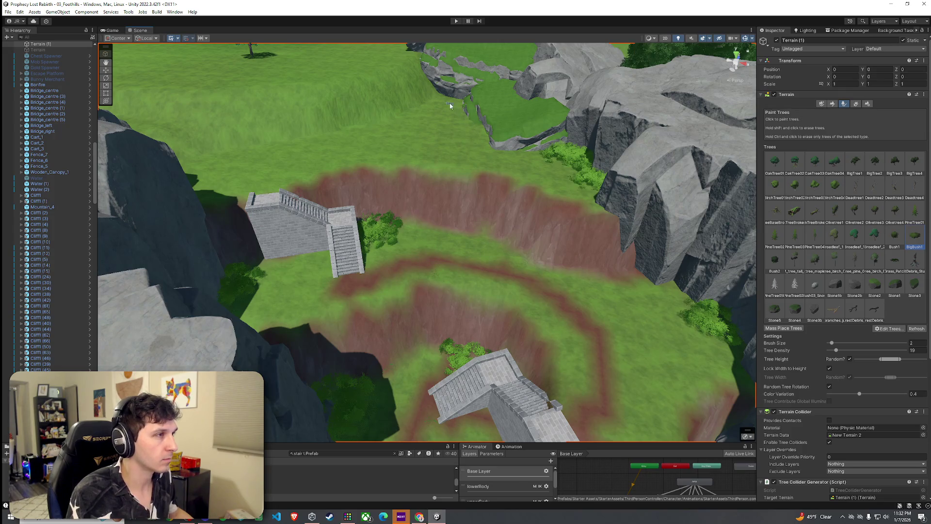
mouse_move(457, 103)
mouse_down()
mouse_move(259, 69)
mouse_move(326, 92)
mouse_move(316, 92)
mouse_move(425, 190)
mouse_up()
click(832, 104)
click(818, 112)
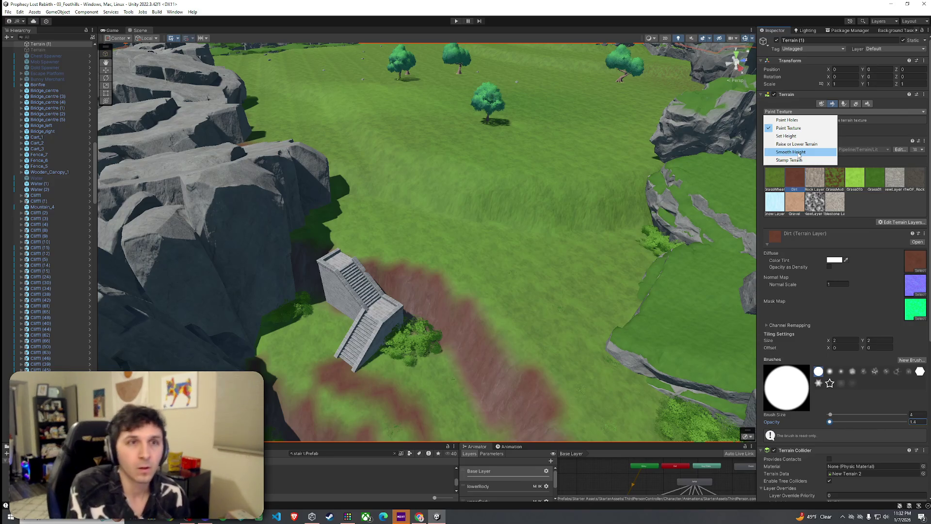
- Switch to Smooth Height with a size 52 brush and fly low over the meadow
click(798, 153)
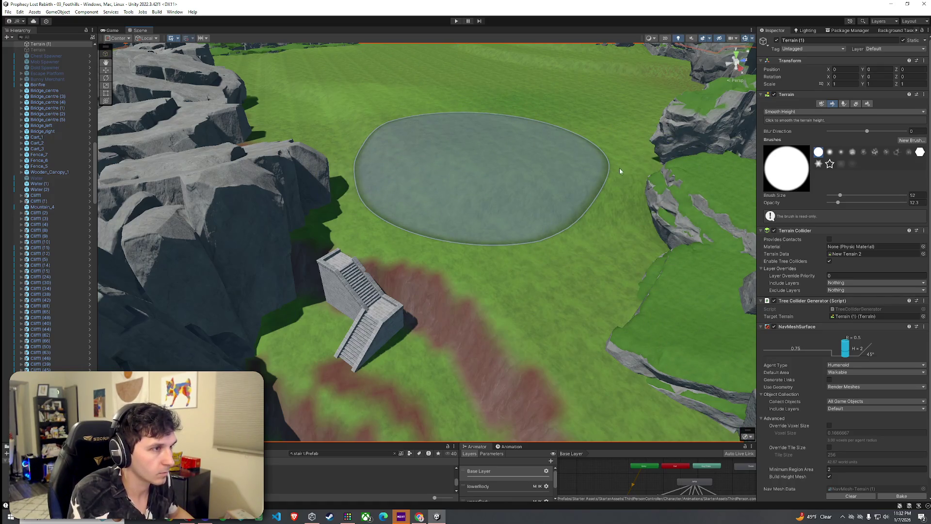
scroll(369, 117, down, 2)
mouse_move(430, 135)
mouse_down()
mouse_move(509, 131)
mouse_move(476, 194)
mouse_move(30, 43)
mouse_up()
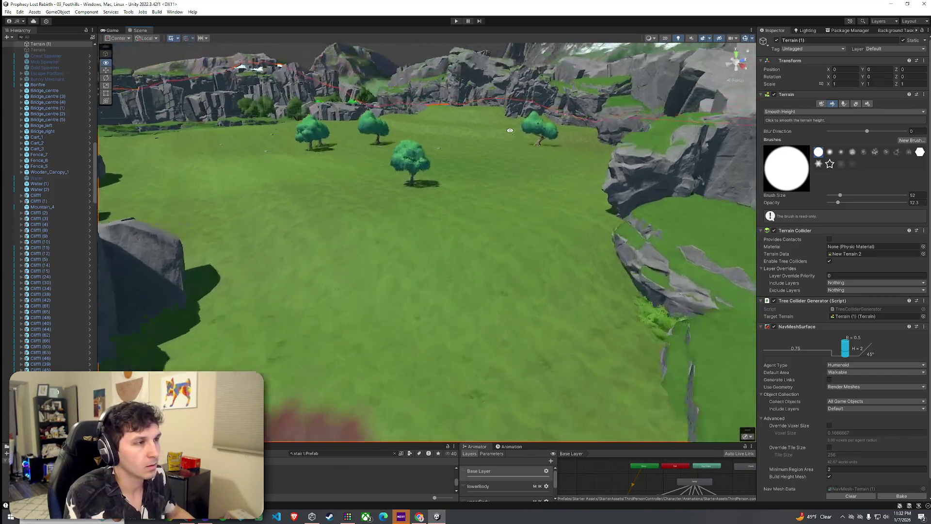
click(8, 12)
key(Escape)
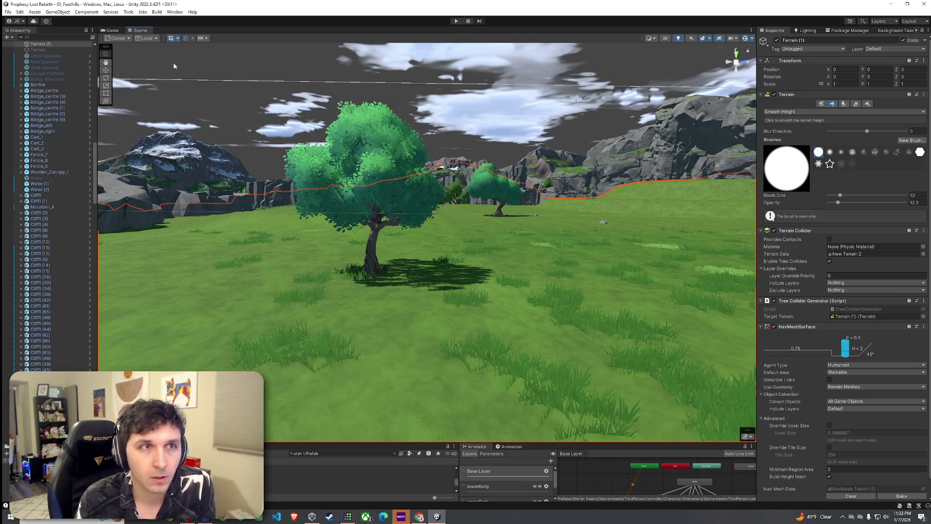
- Fly the view from the meadow tree back to the terraced stone stairs and dirt path
click(33, 12)
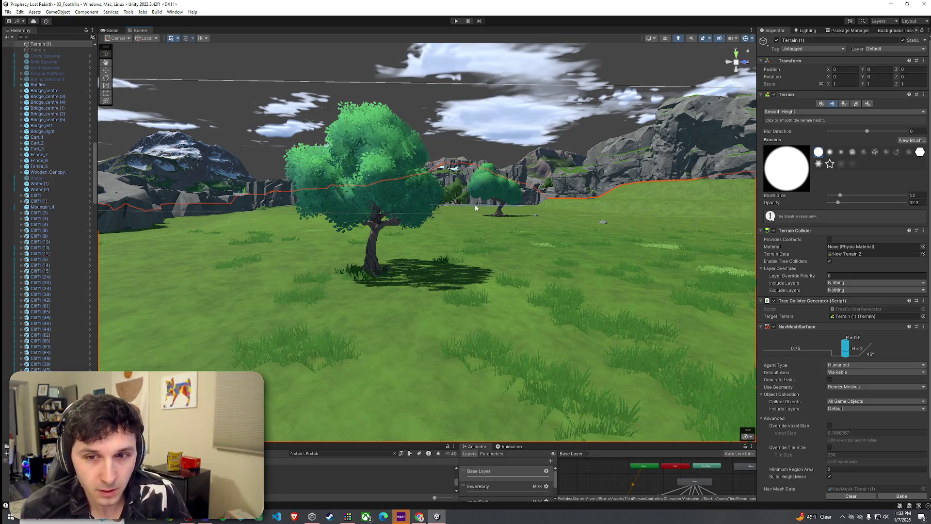
mouse_move(473, 227)
mouse_down()
mouse_move(425, 243)
mouse_move(417, 263)
mouse_up()
mouse_move(432, 231)
mouse_down()
mouse_move(442, 244)
mouse_move(447, 207)
mouse_move(438, 229)
mouse_move(481, 232)
mouse_move(593, 183)
mouse_move(505, 167)
mouse_up()
click(8, 12)
mouse_move(279, 167)
mouse_down()
mouse_move(260, 164)
mouse_move(312, 162)
mouse_move(258, 145)
mouse_move(63, 156)
mouse_move(288, 179)
mouse_move(451, 172)
mouse_move(396, 136)
mouse_up()
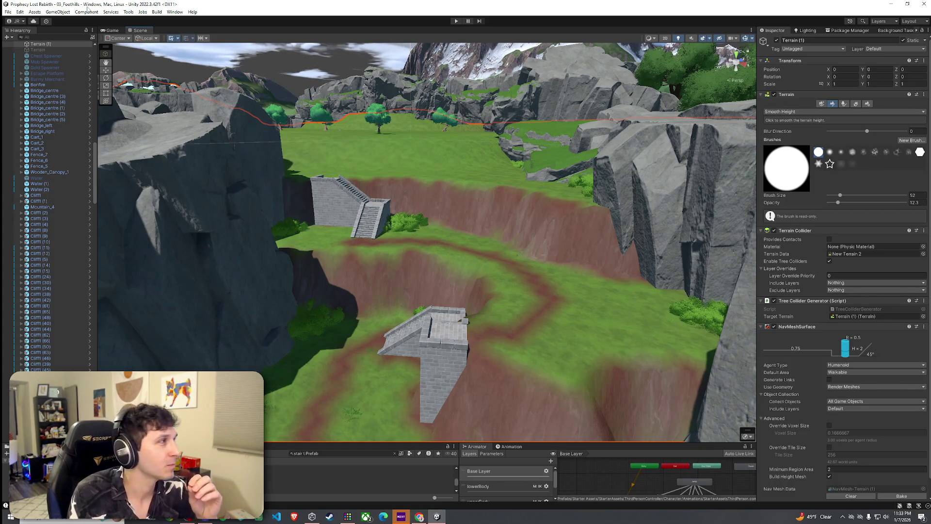
- Fly the camera near the stairs and cliff, down to ground level facing the trees
click(20, 12)
key(Escape)
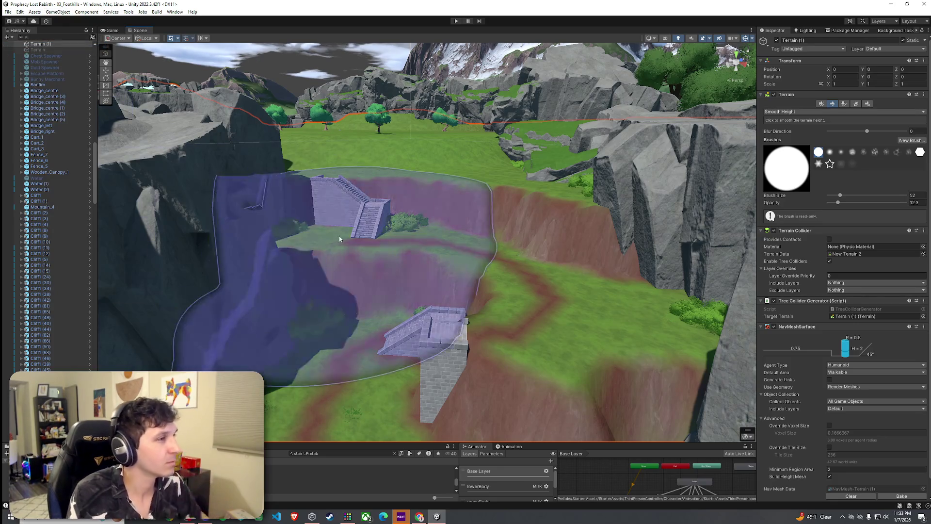
mouse_move(425, 231)
mouse_down()
mouse_move(377, 204)
mouse_move(236, 184)
mouse_move(281, 308)
mouse_move(320, 274)
mouse_move(380, 246)
mouse_up()
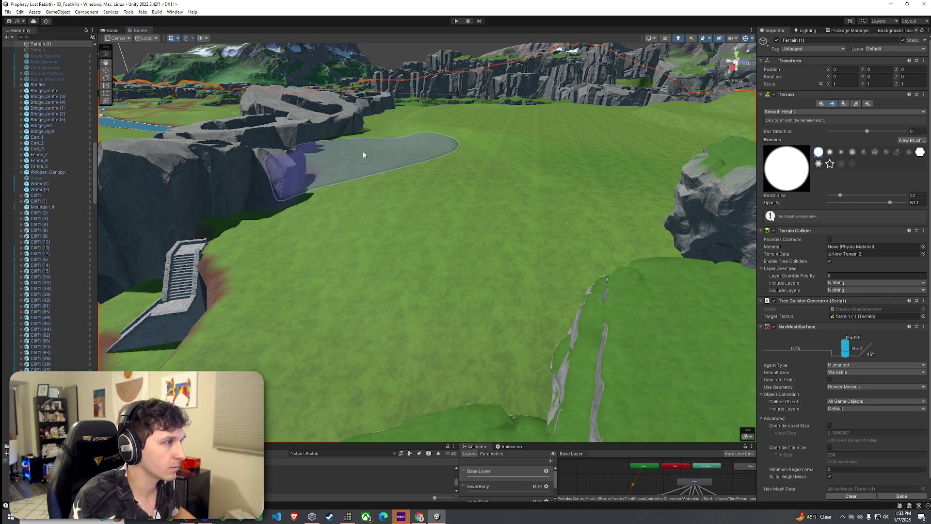
mouse_move(462, 200)
mouse_down()
mouse_move(465, 214)
mouse_move(514, 181)
mouse_move(569, 175)
mouse_move(601, 199)
mouse_move(437, 179)
mouse_up()
click(20, 12)
click(8, 12)
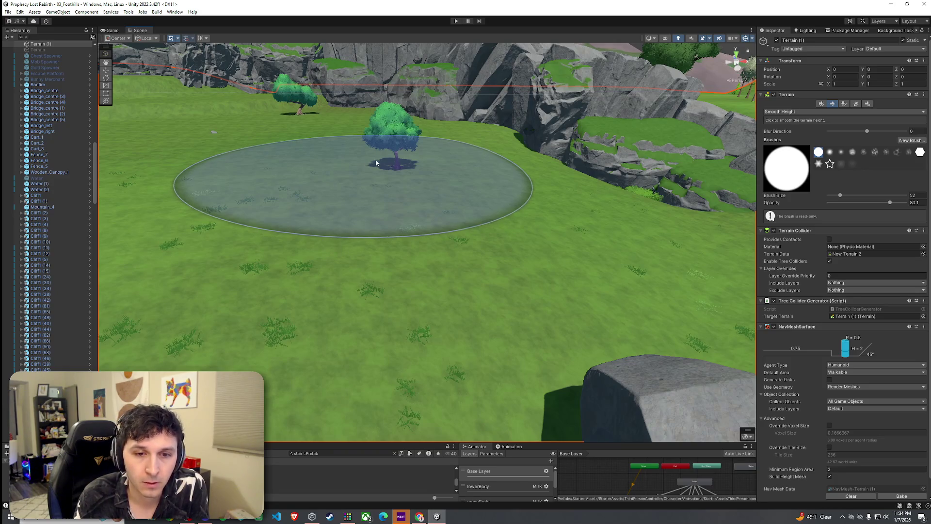
- Save the scene with File > Save, then pull back to view the sky and trees
click(8, 12)
click(29, 46)
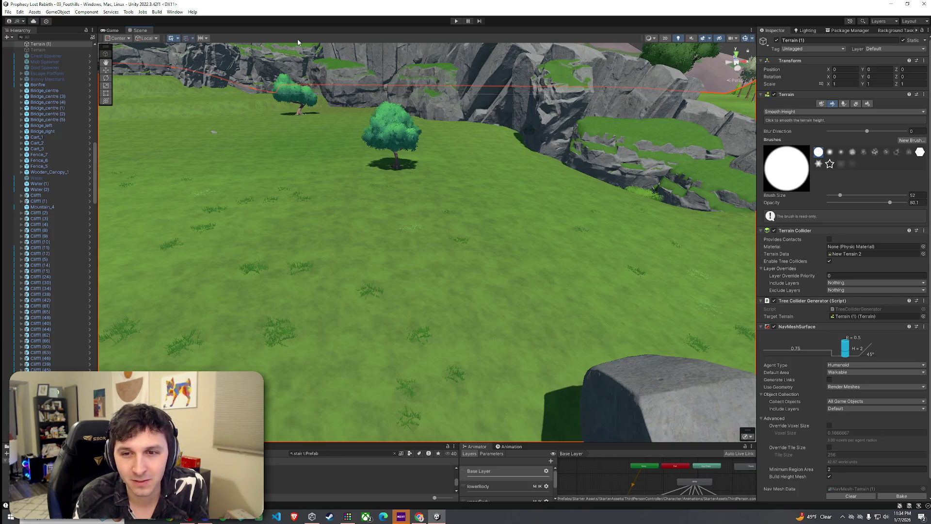
scroll(406, 187, down, 3)
mouse_move(322, 174)
mouse_down()
mouse_move(304, 153)
mouse_move(487, 162)
mouse_up()
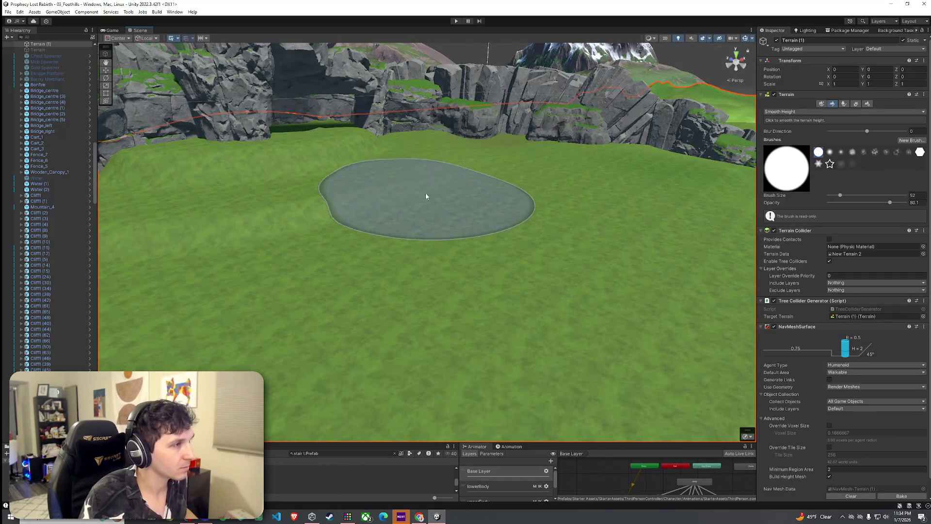
mouse_move(347, 234)
mouse_down()
mouse_move(270, 228)
mouse_move(416, 256)
mouse_move(478, 220)
mouse_move(577, 203)
mouse_move(579, 187)
mouse_up()
scroll(509, 199, down, 3)
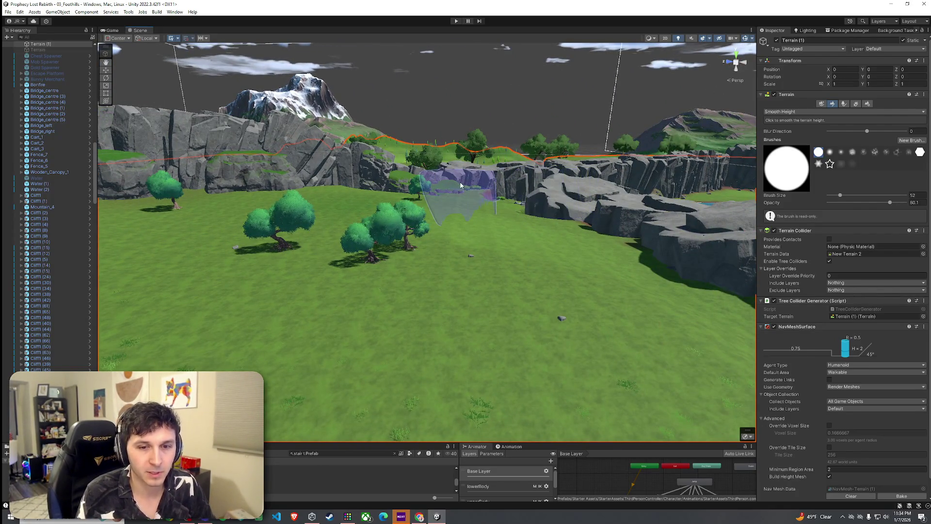
click(35, 11)
click(34, 12)
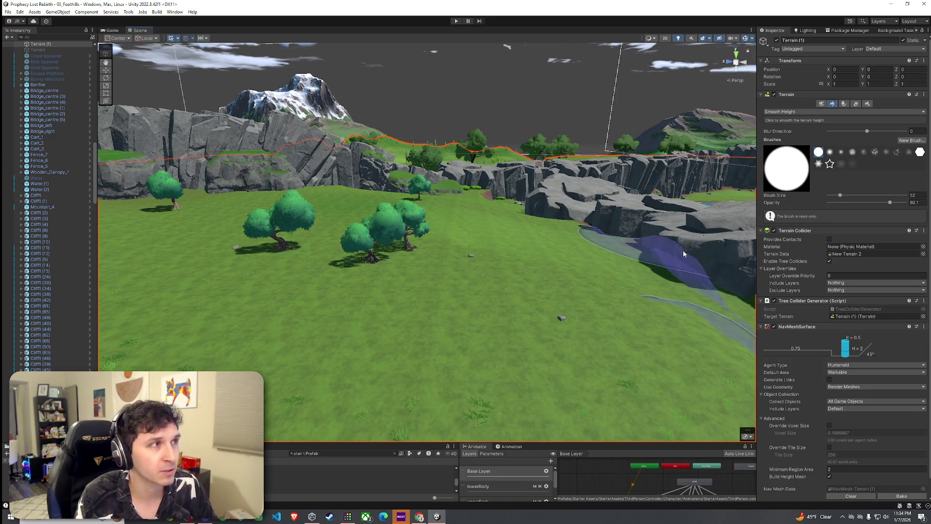
click(8, 11)
click(19, 47)
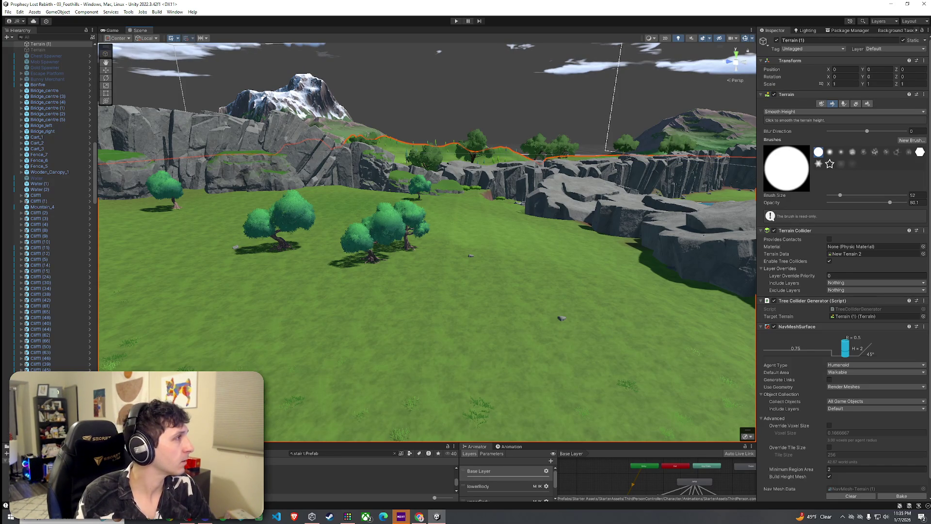
mouse_move(543, 240)
mouse_down()
mouse_move(443, 267)
mouse_move(471, 240)
mouse_move(247, 265)
mouse_move(335, 275)
mouse_up()
- Switch to Set Height and level the grass along the cliff base
click(825, 111)
click(781, 137)
mouse_move(543, 221)
mouse_down()
mouse_move(587, 191)
mouse_move(561, 217)
mouse_move(557, 197)
mouse_move(592, 225)
mouse_move(544, 205)
mouse_move(709, 209)
mouse_up()
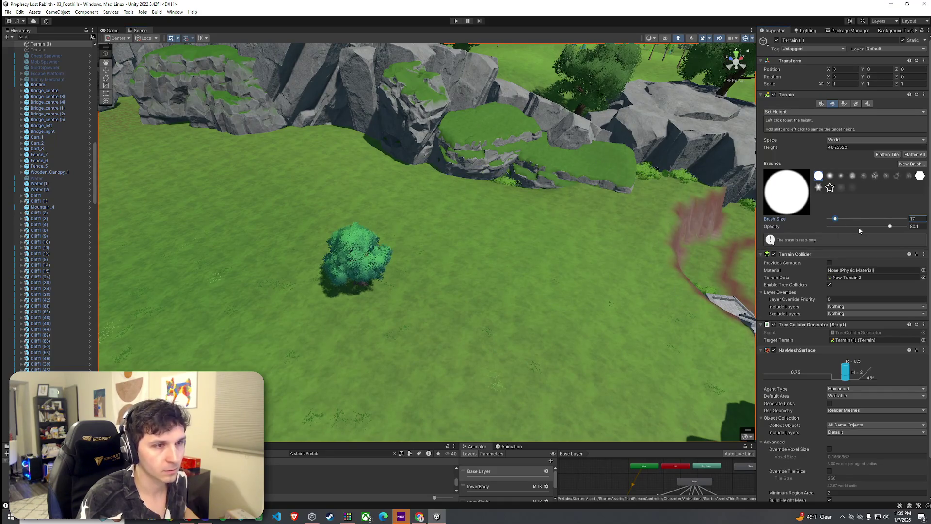
mouse_move(615, 199)
mouse_down()
mouse_move(498, 167)
mouse_move(519, 183)
mouse_move(395, 147)
mouse_move(310, 137)
mouse_up()
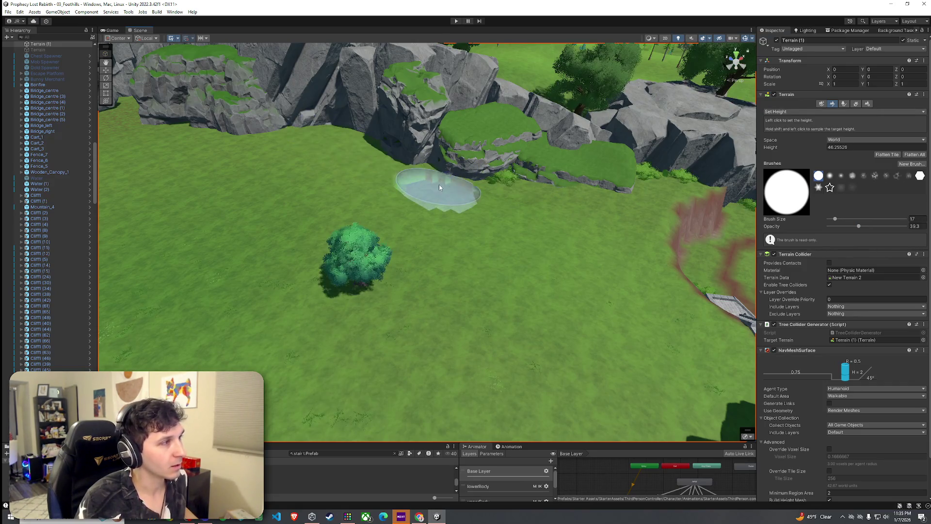
- Sample the cliff-base height (52.67378) as the target and raise the brush size to 37
click(809, 113)
click(782, 113)
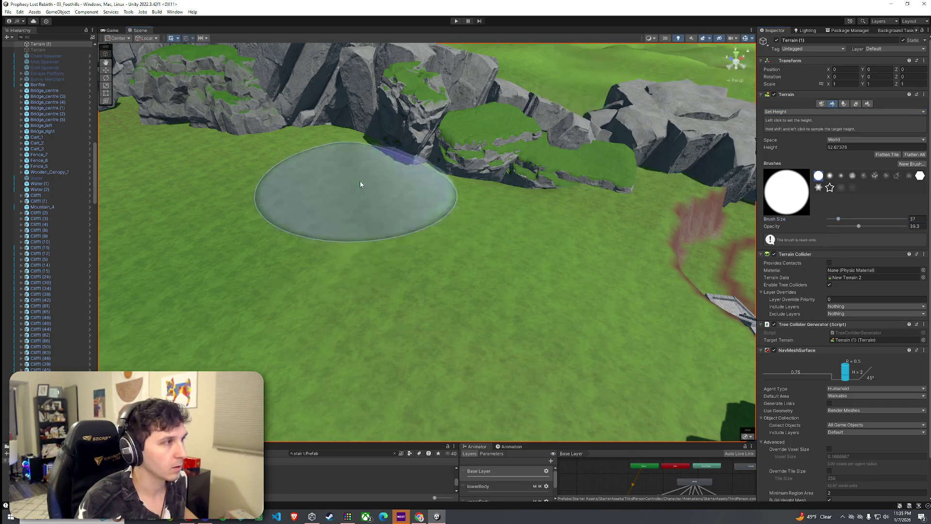
shift+click(348, 138)
scroll(439, 170, up, 3)
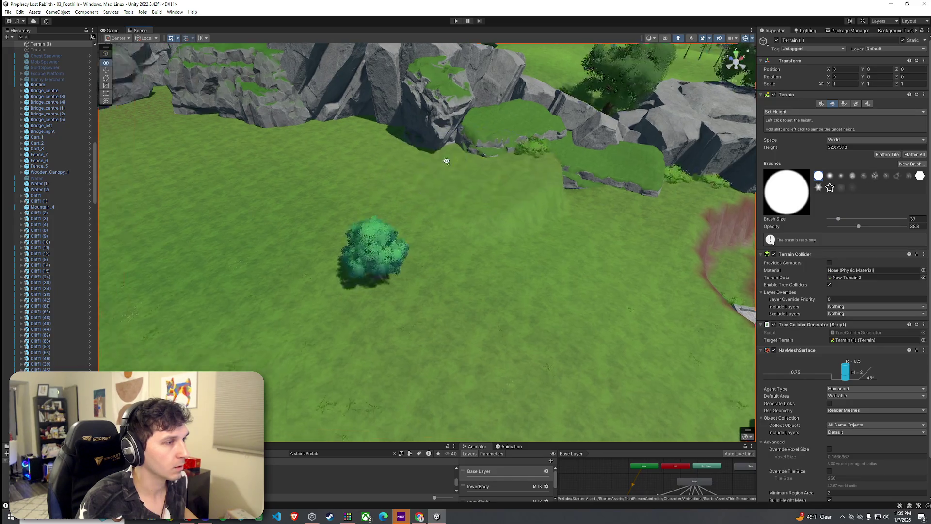
- Smooth the mound at the cliff base into the grass with Smooth Height
click(800, 111)
click(801, 153)
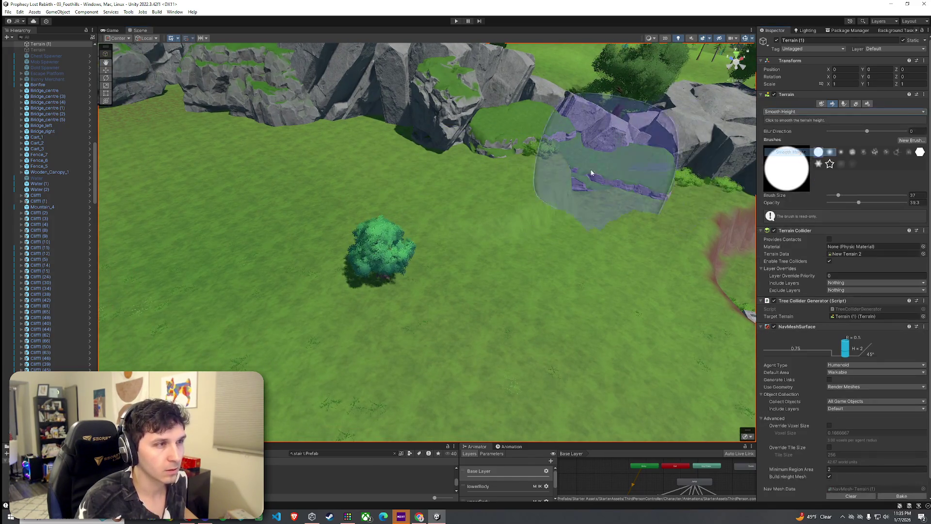
mouse_move(535, 186)
mouse_down()
mouse_move(539, 178)
mouse_move(543, 195)
mouse_move(556, 192)
mouse_move(504, 174)
mouse_move(443, 172)
mouse_move(519, 216)
mouse_move(443, 176)
mouse_move(598, 178)
mouse_move(233, 173)
mouse_move(434, 168)
mouse_move(124, 151)
mouse_move(201, 201)
mouse_up()
mouse_move(407, 186)
mouse_down()
mouse_move(246, 181)
mouse_move(256, 142)
mouse_up()
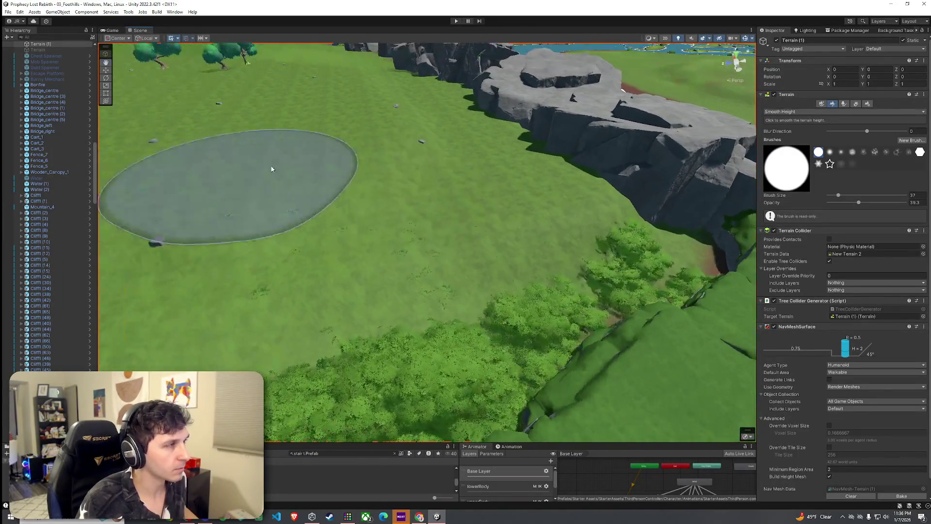
drag(415, 147, 421, 134)
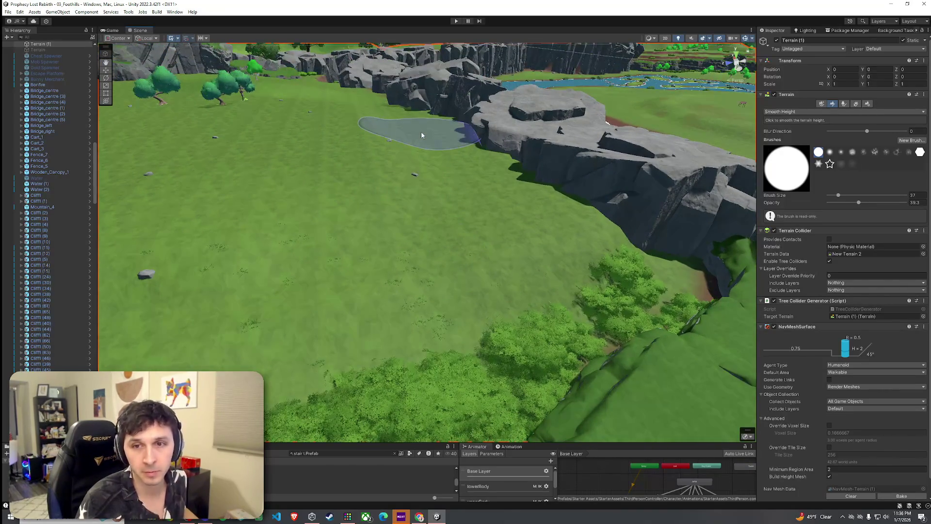
- Save the scene from the File menu
click(17, 21)
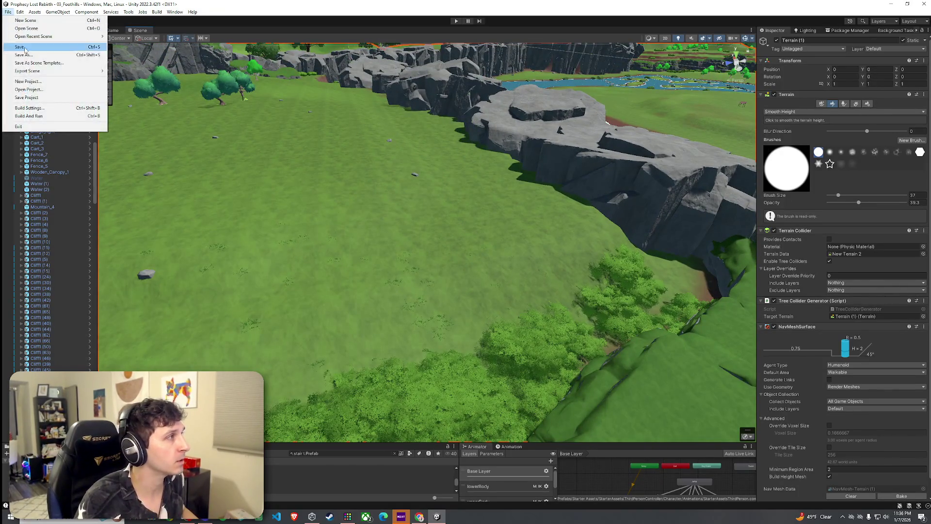
drag(472, 208, 517, 214)
mouse_move(561, 240)
mouse_down()
mouse_move(514, 191)
mouse_move(534, 204)
mouse_move(519, 214)
mouse_up()
drag(388, 277, 442, 283)
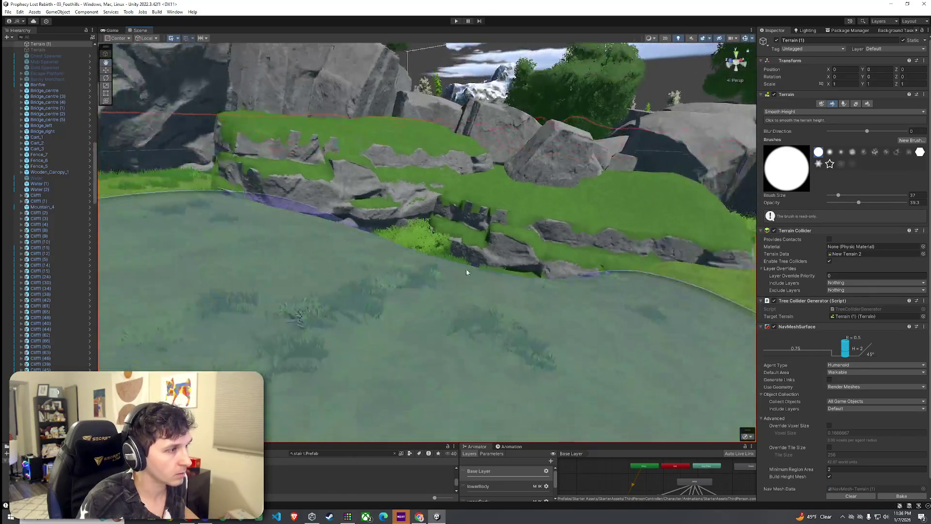
click(844, 112)
- Raise the ground at the cliff edge with Raise or Lower Terrain
click(781, 137)
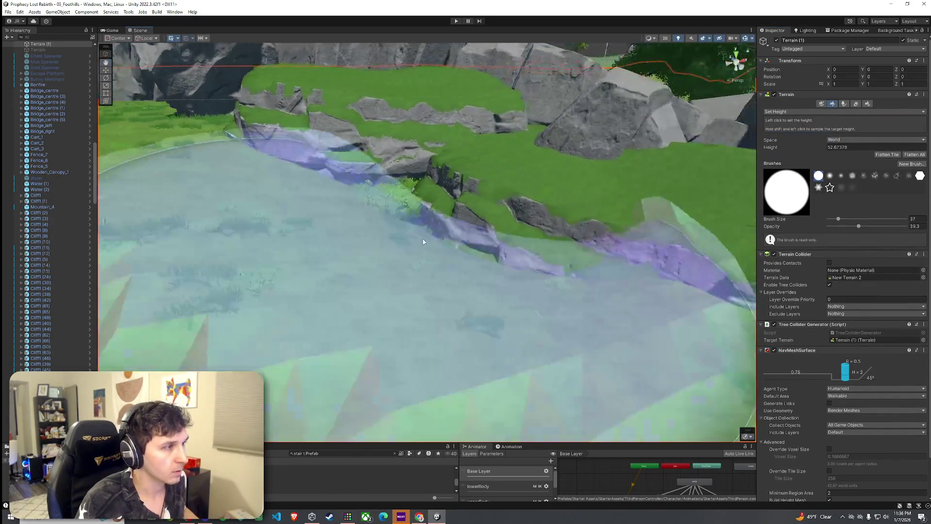
click(796, 111)
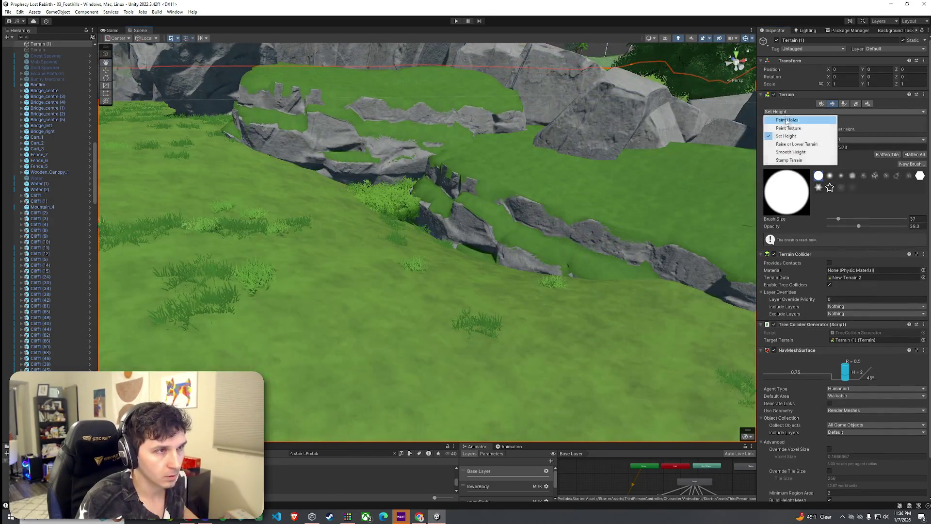
click(797, 144)
drag(413, 208, 455, 249)
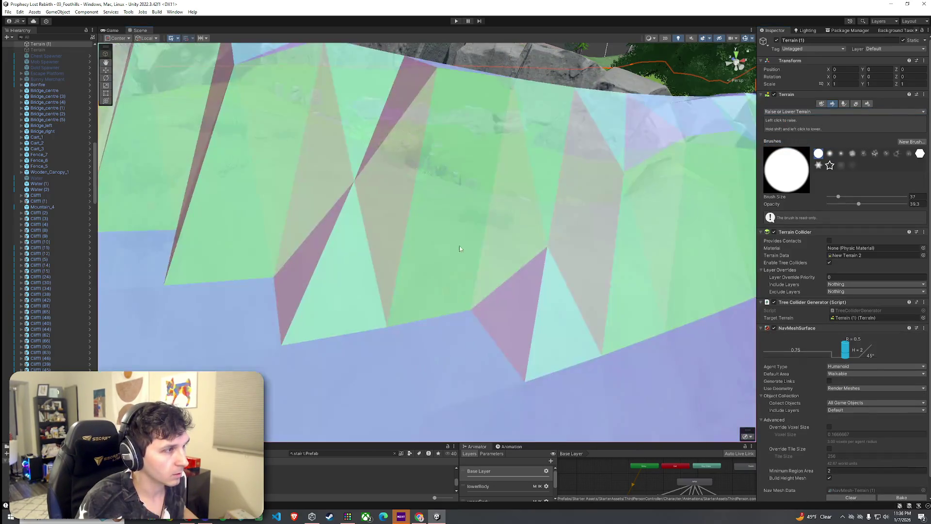
- Switch to Set Height and sample a target height of 46.37 from the cliff-edge ground
click(796, 111)
click(796, 142)
scroll(557, 188, up, 3)
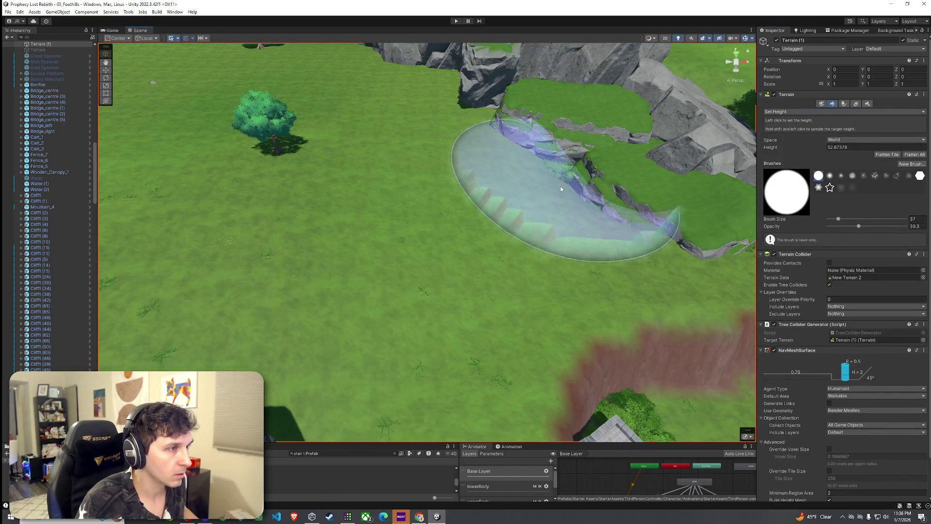
shift+click(567, 197)
drag(567, 198, 631, 204)
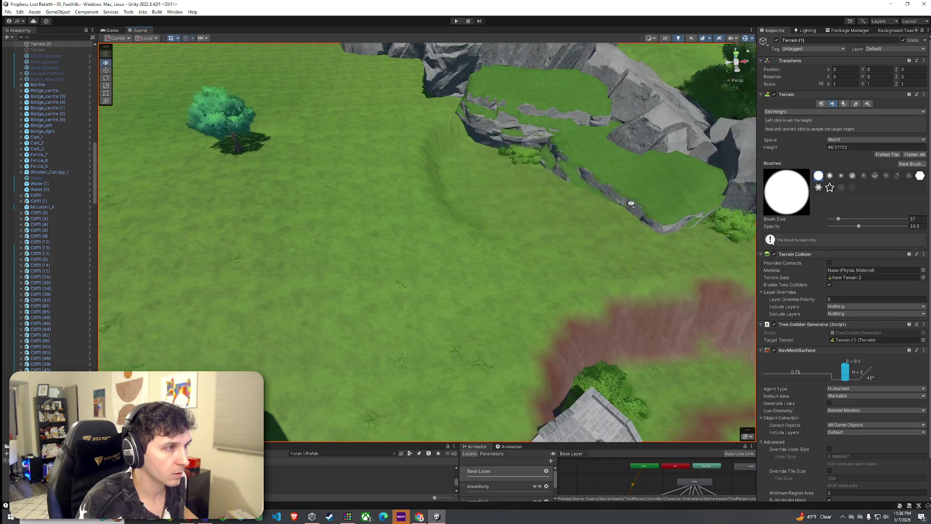
- Smooth the terrain along the cliff ledges with Smooth Height
click(796, 112)
click(796, 151)
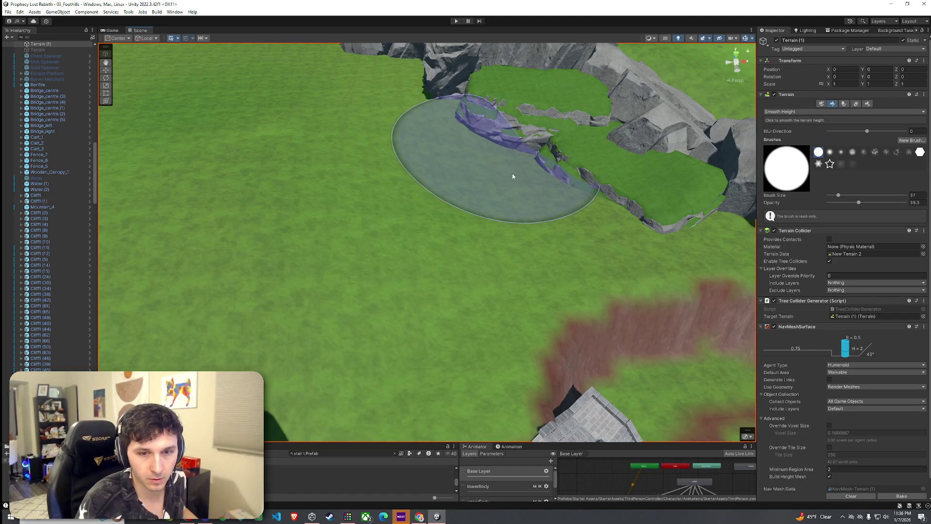
scroll(511, 176, down, 3)
scroll(394, 115, up, 3)
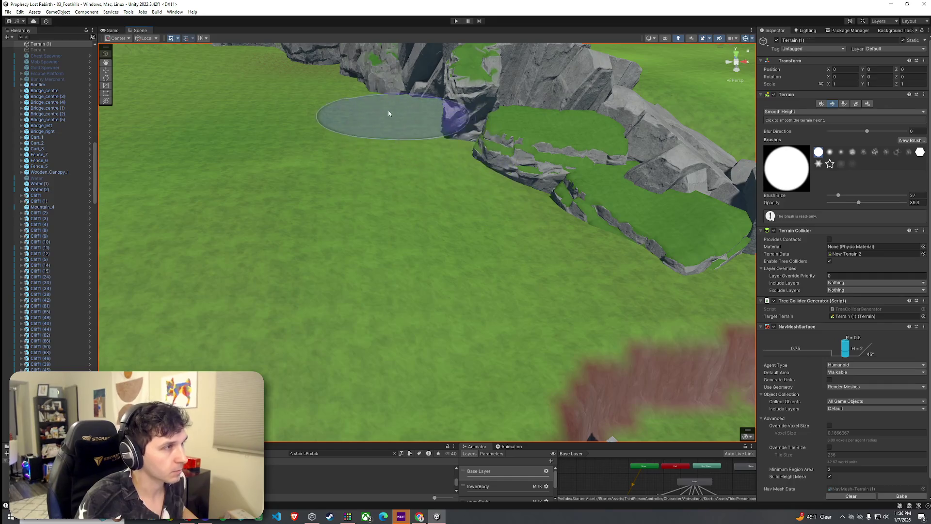
scroll(394, 115, down, 3)
scroll(473, 138, up, 3)
scroll(467, 121, down, 5)
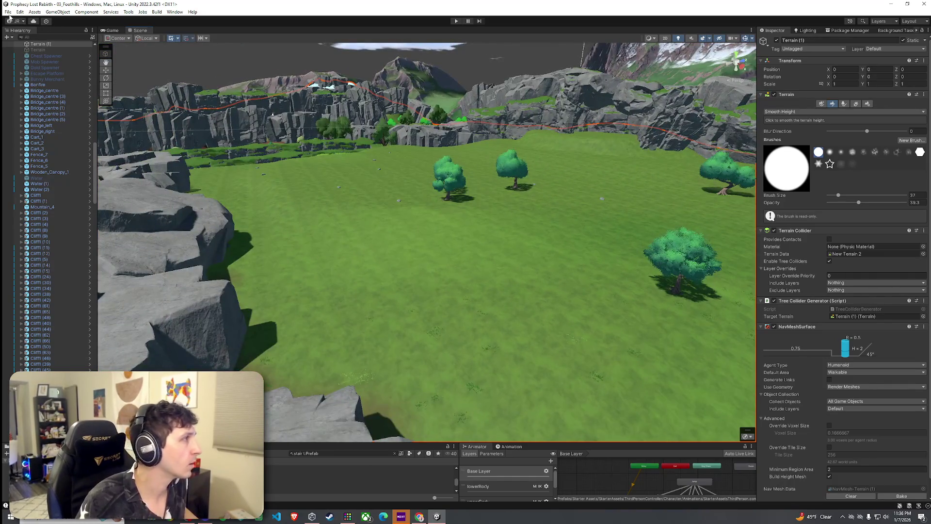
click(8, 12)
click(518, 112)
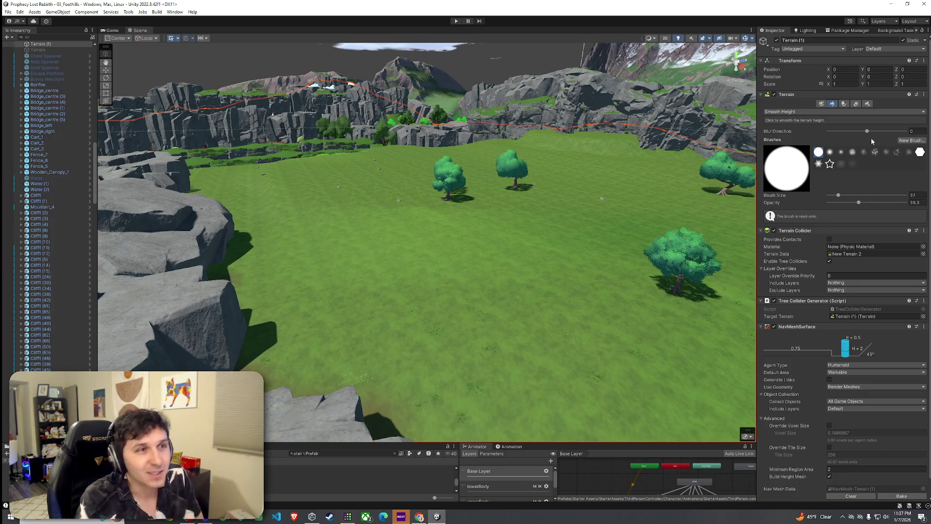
- Reduce the terrain brush size from 37 to 15
click(835, 196)
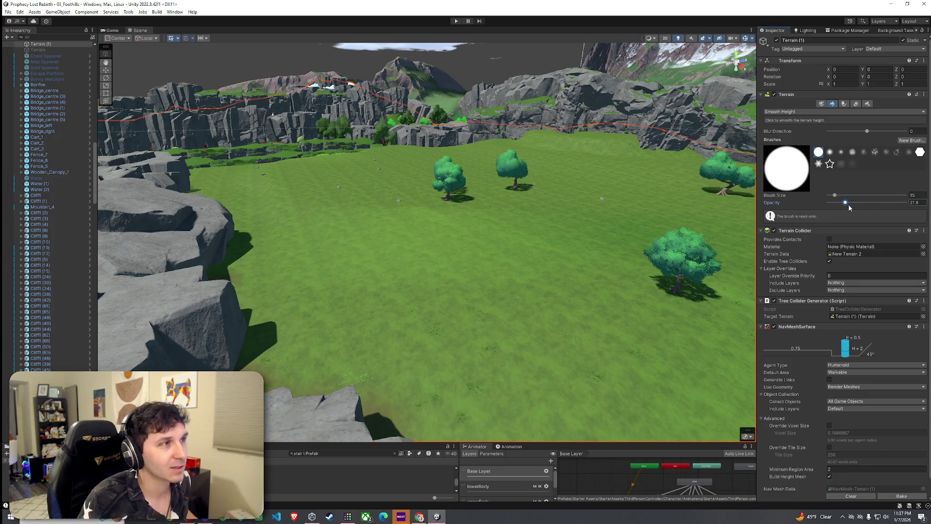
click(8, 12)
click(29, 46)
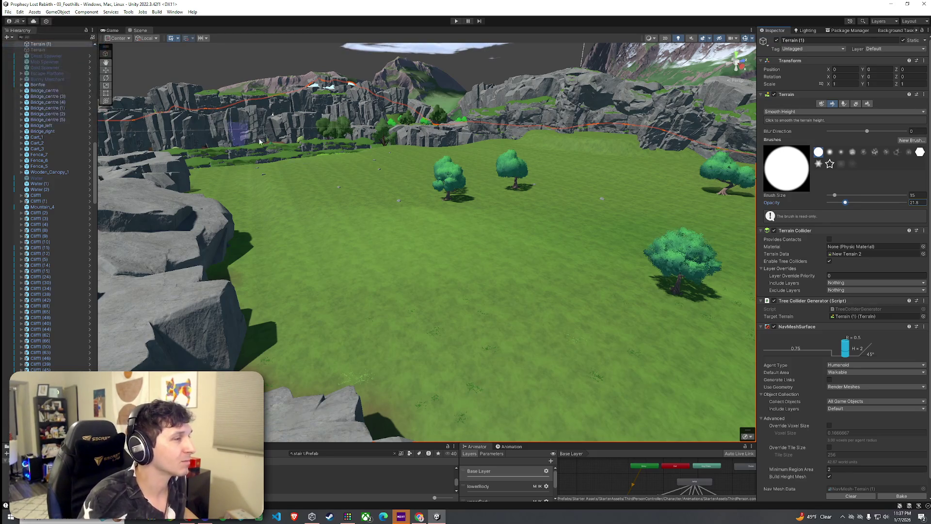
drag(399, 197, 436, 218)
click(795, 111)
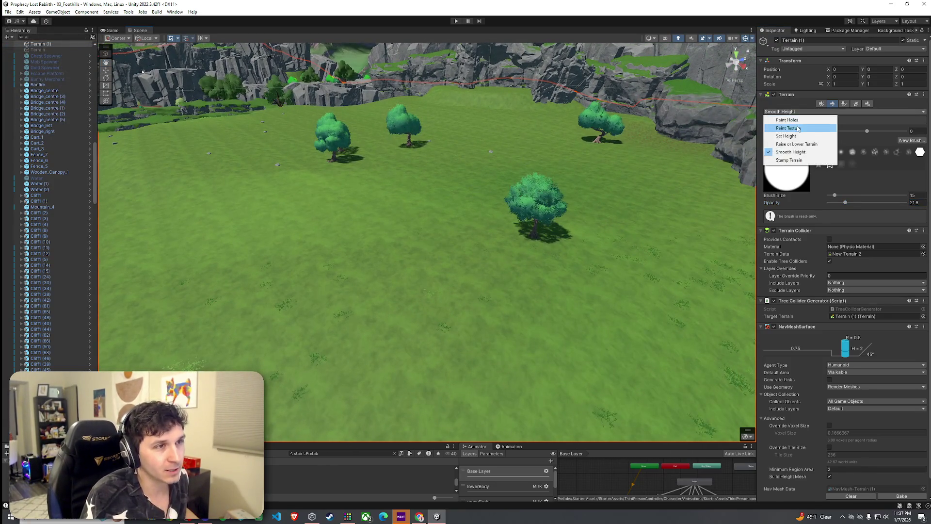
- In Paint Texture, undo the stray dirt stroke under the central rock
click(795, 160)
mouse_move(587, 182)
mouse_down()
mouse_move(298, 219)
mouse_move(270, 244)
mouse_move(316, 231)
mouse_move(367, 261)
mouse_move(527, 214)
mouse_move(574, 219)
mouse_up()
scroll(577, 213, down, 3)
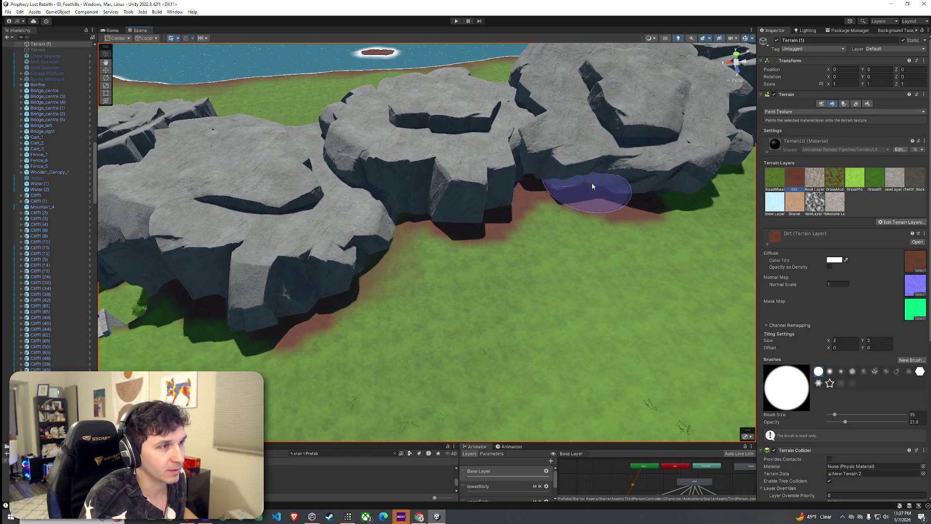
scroll(590, 189, down, 3)
scroll(585, 196, up, 3)
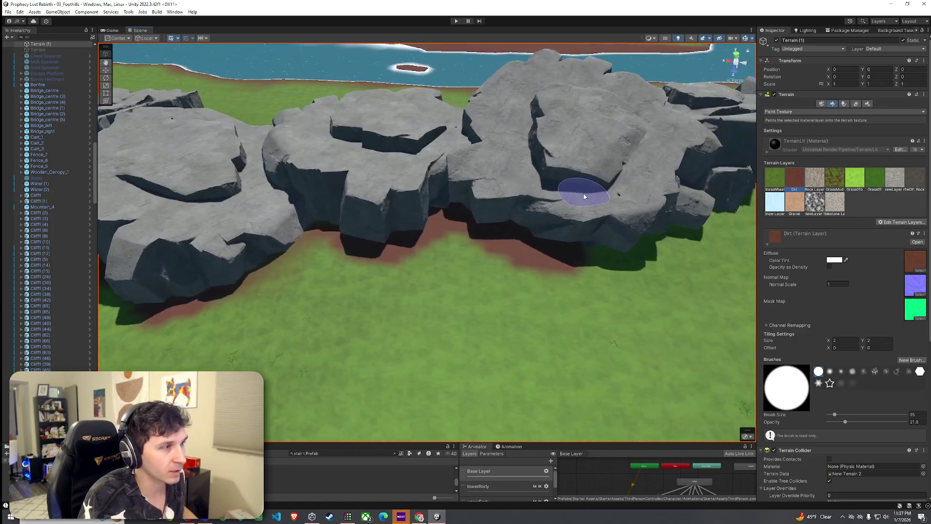
key(ctrl+z)
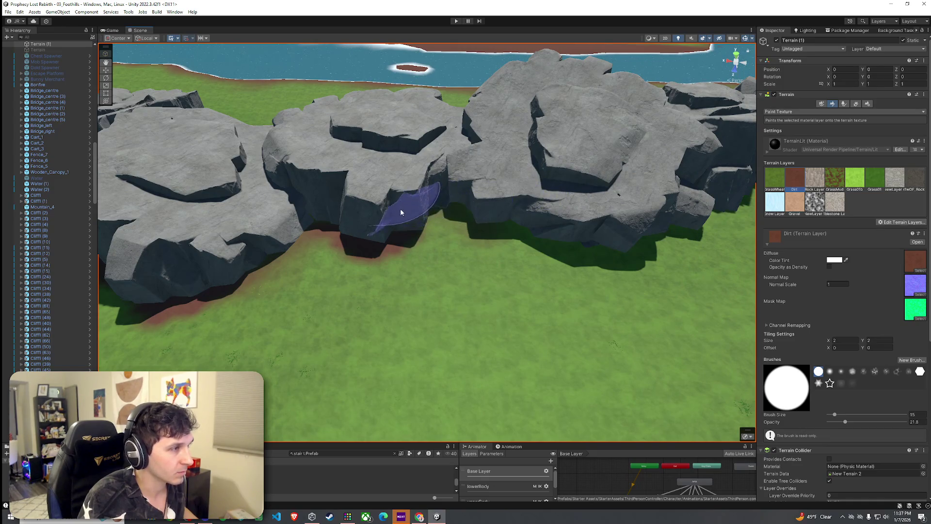
- Paint GrassWheat over the leftover dirt patch by the cliff columns
drag(578, 228, 486, 262)
mouse_move(767, 210)
mouse_down()
mouse_move(21, 231)
mouse_move(216, 196)
mouse_up()
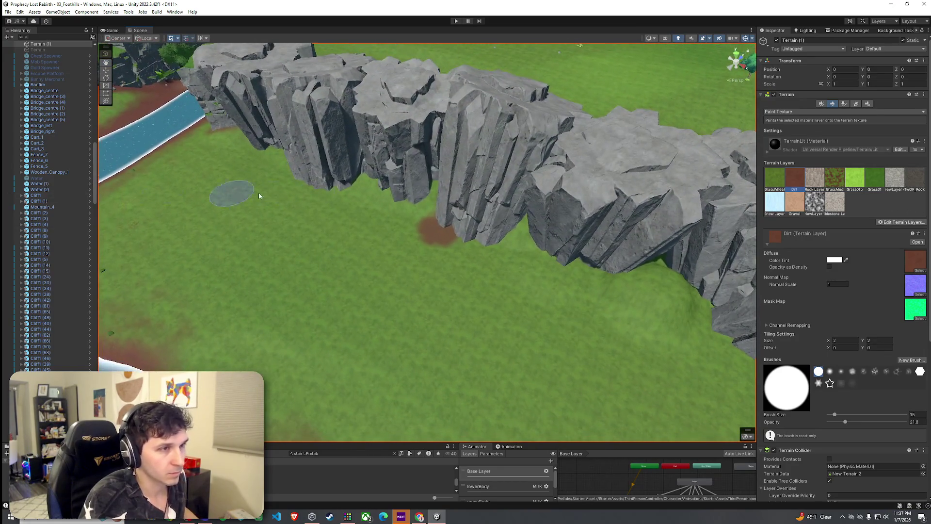
click(775, 179)
click(436, 236)
drag(436, 236, 544, 226)
- Lightly paint Dirt along the cliff base at lowered brush opacity
click(795, 179)
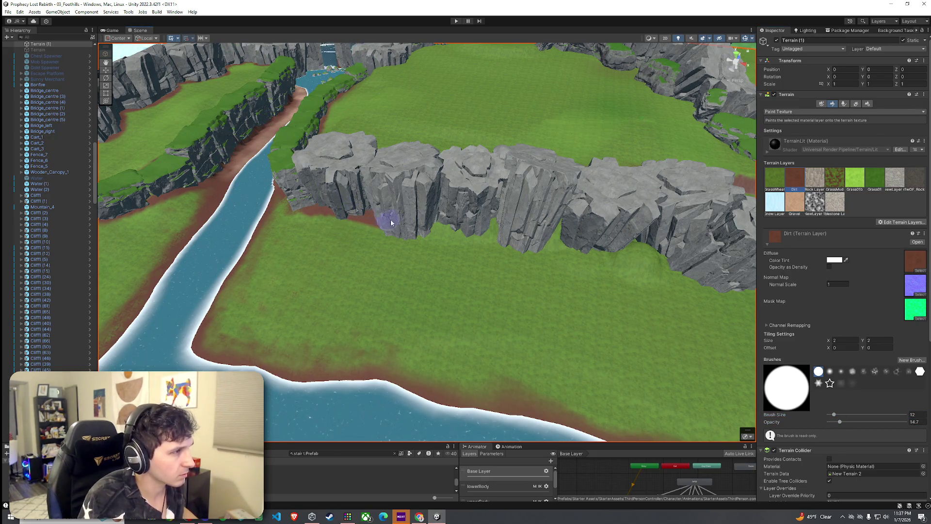
drag(840, 422, 836, 423)
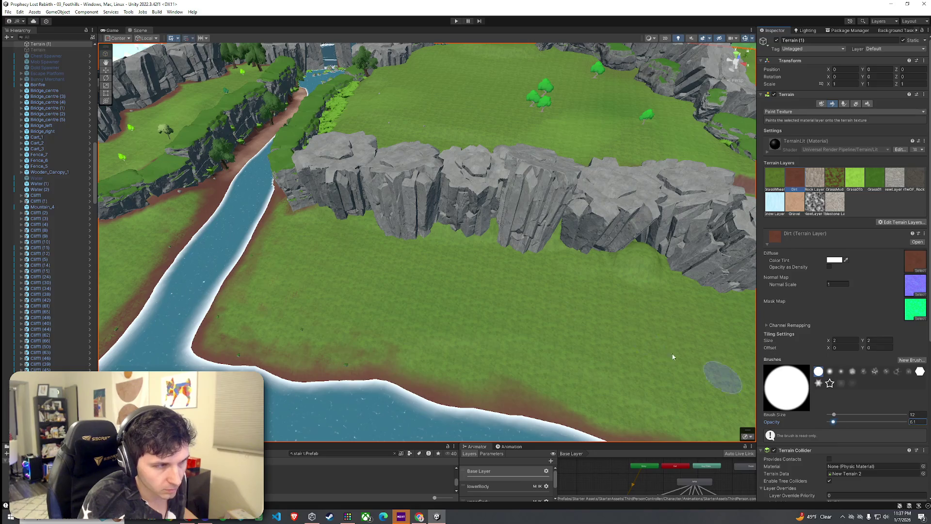
mouse_move(349, 203)
mouse_down()
mouse_move(335, 201)
mouse_move(376, 220)
mouse_move(340, 216)
mouse_move(391, 216)
mouse_move(434, 237)
mouse_move(536, 228)
mouse_move(524, 252)
mouse_move(507, 237)
mouse_move(562, 219)
mouse_move(671, 257)
mouse_move(611, 244)
mouse_up()
- Flatten the cliff base with Set Height sampled from the ground there
click(800, 112)
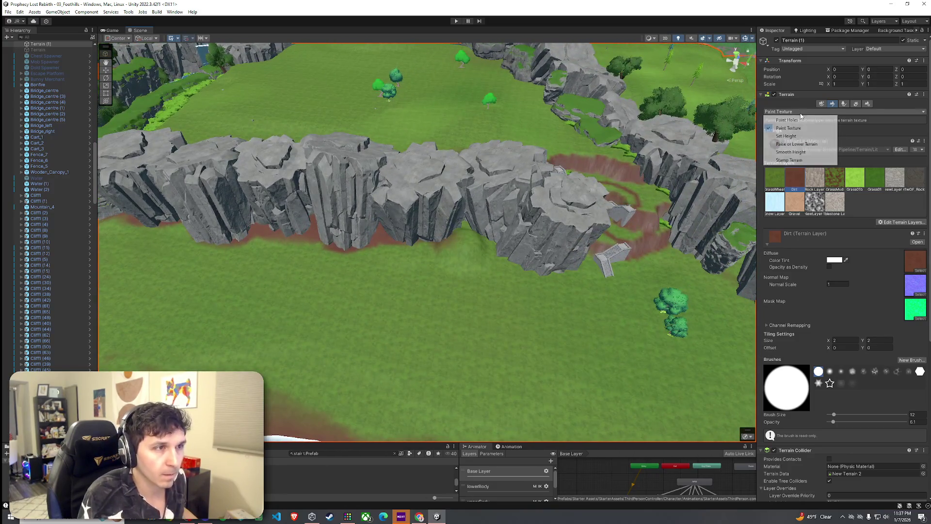
click(786, 135)
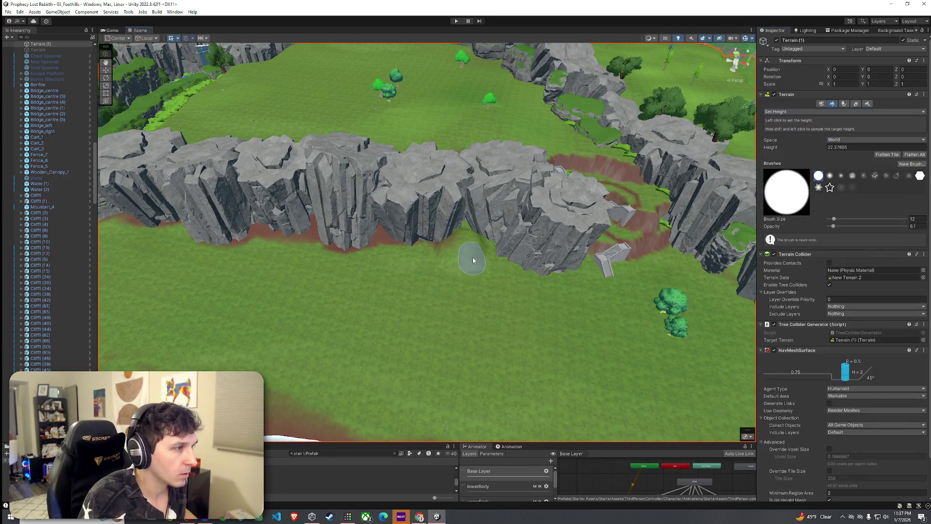
shift+click(448, 274)
drag(468, 244, 456, 241)
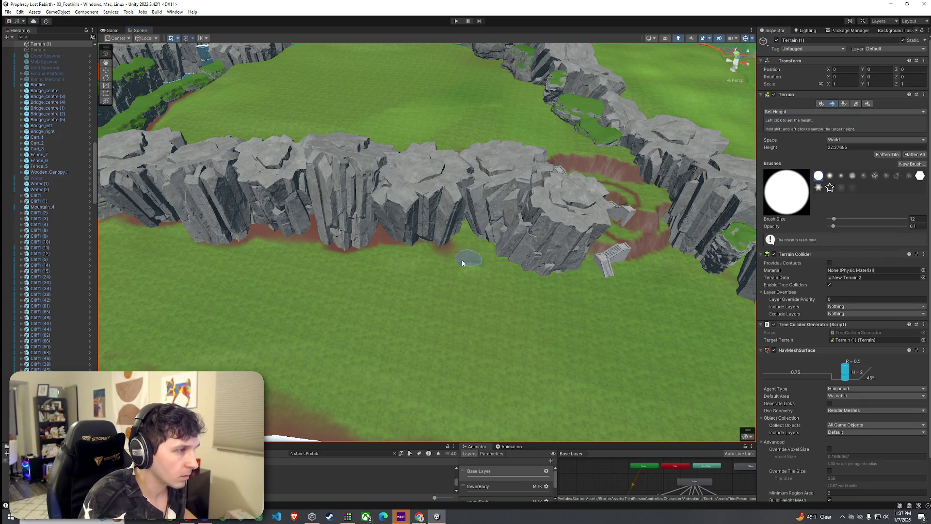
- Paint a Dirt strip along the flattened cliff base
click(793, 112)
click(798, 130)
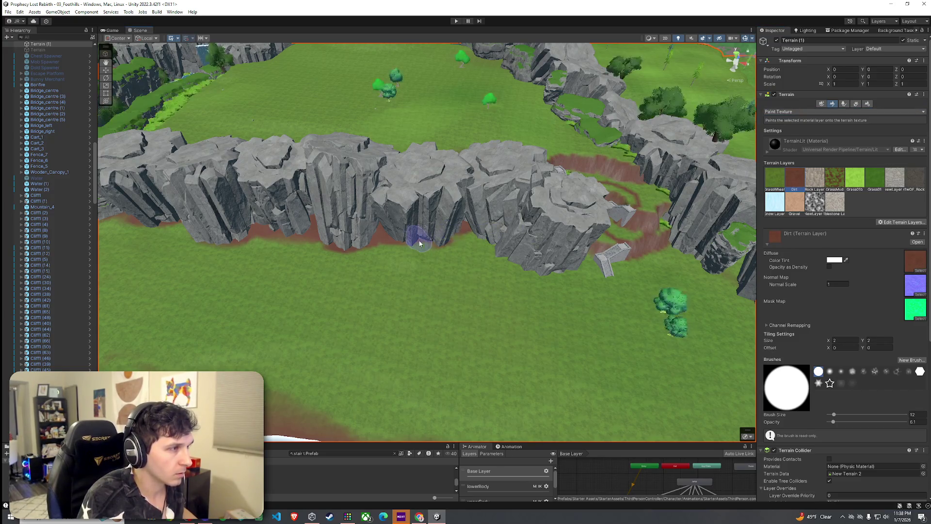
mouse_move(499, 240)
mouse_down()
mouse_move(561, 264)
mouse_move(619, 250)
mouse_up()
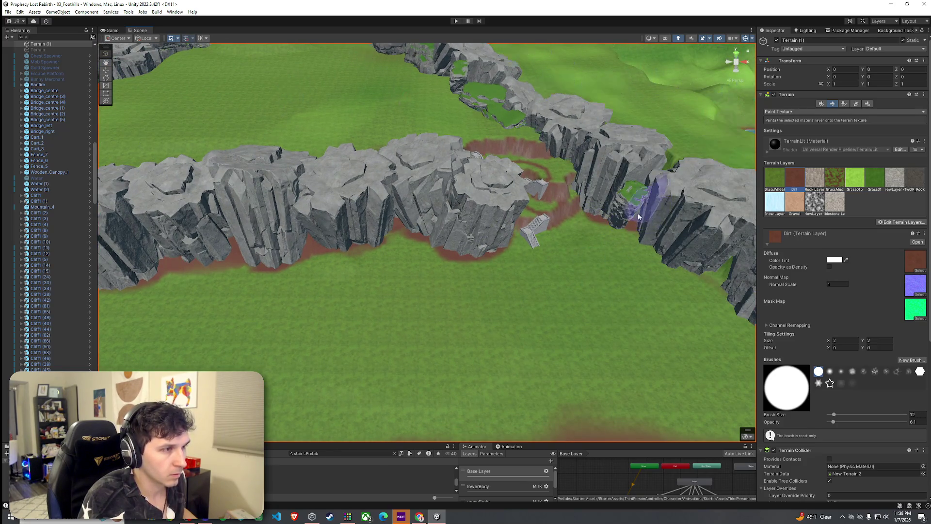
drag(644, 215, 685, 235)
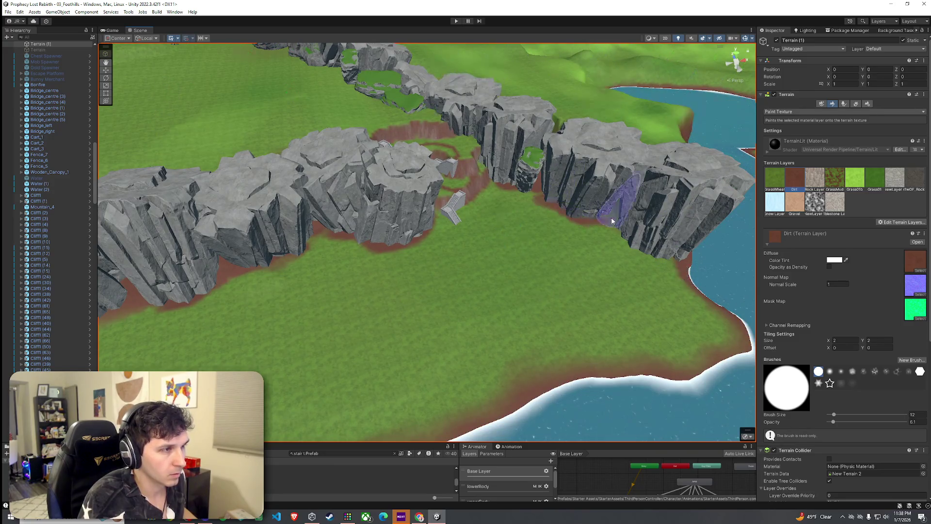
mouse_move(645, 252)
mouse_down()
mouse_move(651, 257)
mouse_move(553, 237)
mouse_up()
click(775, 177)
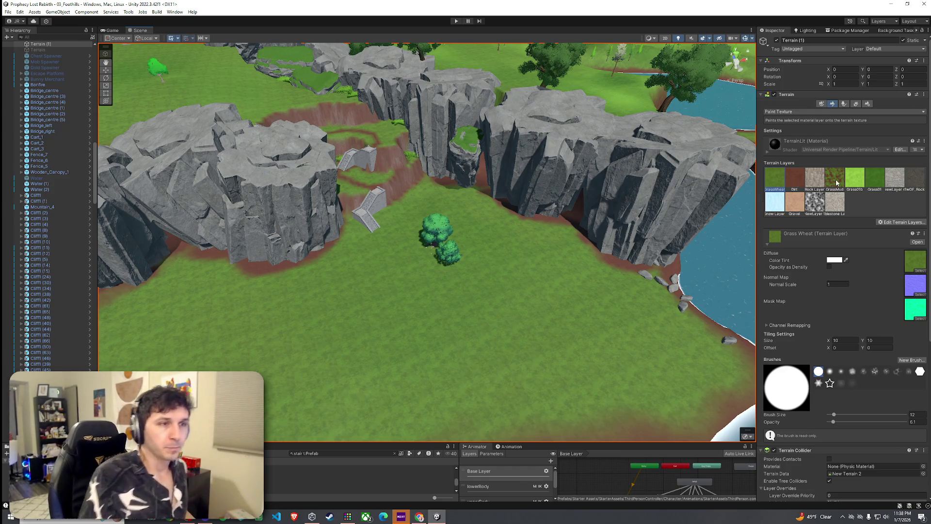
- Try the Grass 01b and Grass 01 layers on the fields at very low opacity
click(855, 178)
drag(834, 423, 832, 423)
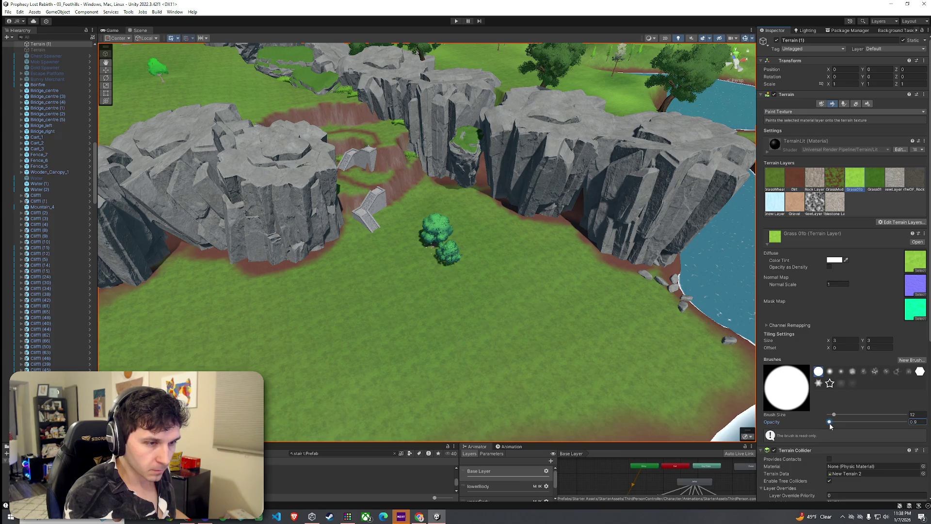
mouse_move(620, 370)
mouse_down()
mouse_move(486, 382)
mouse_move(437, 335)
mouse_up()
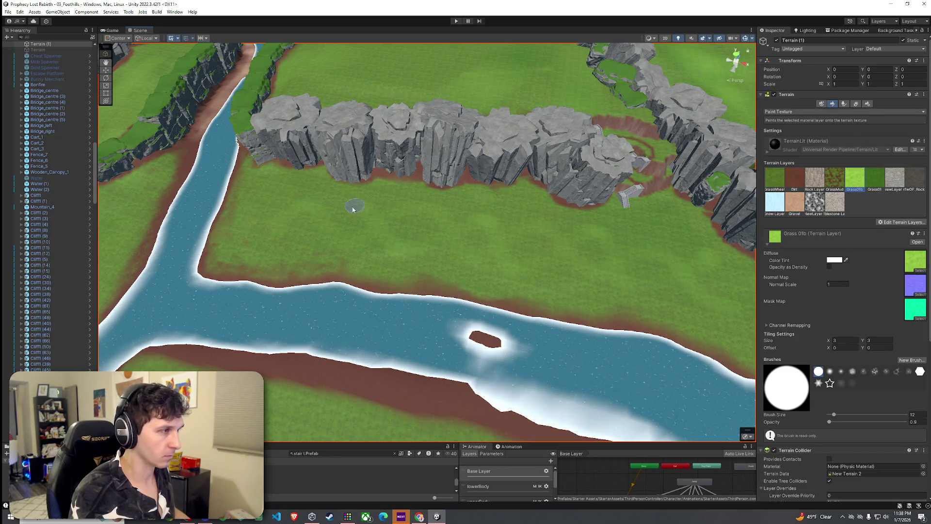
click(876, 181)
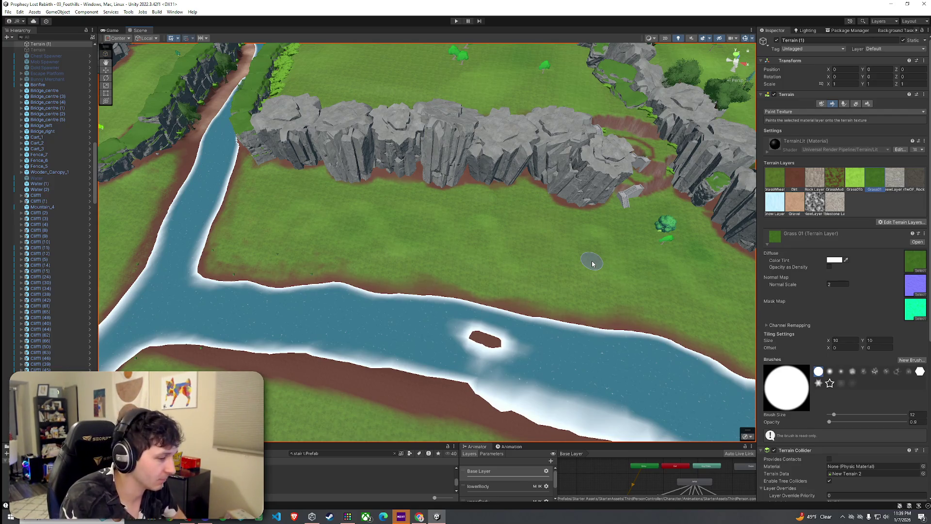
- Use the File menu, then switch the terrain tool to Paint Trees
mouse_move(588, 261)
mouse_down()
mouse_move(555, 254)
mouse_move(561, 237)
mouse_move(485, 204)
mouse_move(529, 208)
mouse_up()
click(7, 12)
click(22, 43)
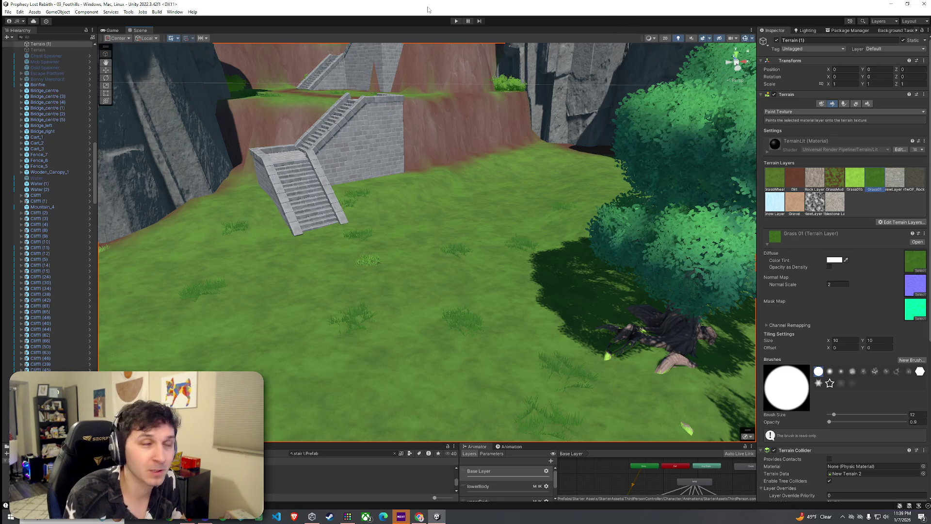
click(35, 12)
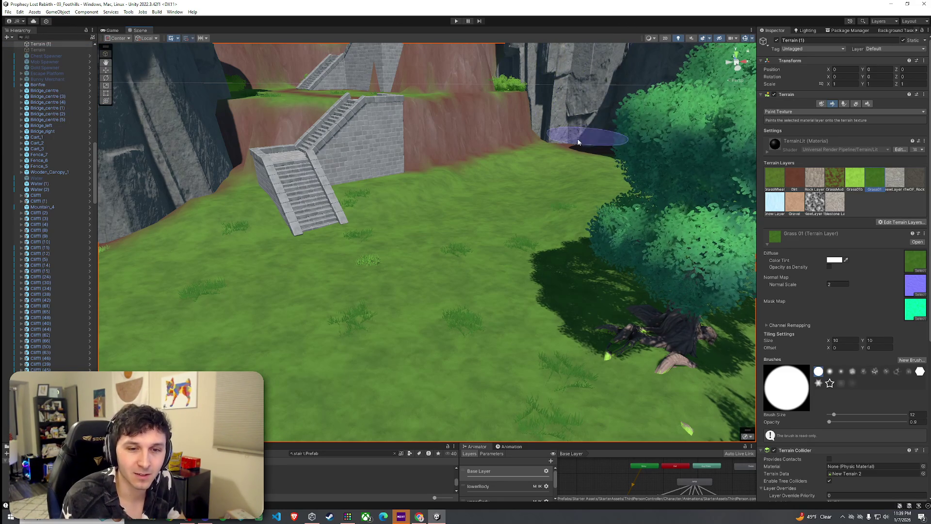
click(8, 12)
click(29, 48)
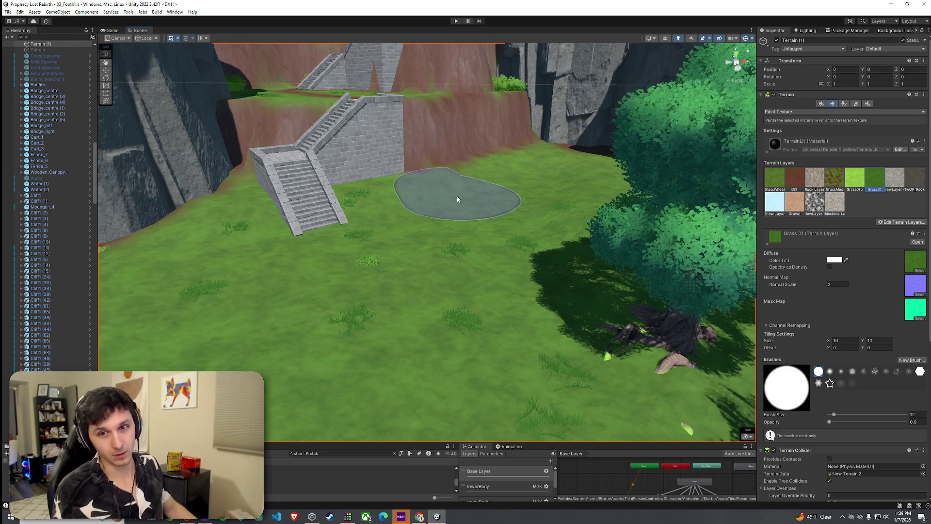
mouse_move(515, 263)
mouse_down()
mouse_move(499, 260)
mouse_move(468, 279)
mouse_move(524, 293)
mouse_move(490, 289)
mouse_up()
scroll(490, 289, up, 10)
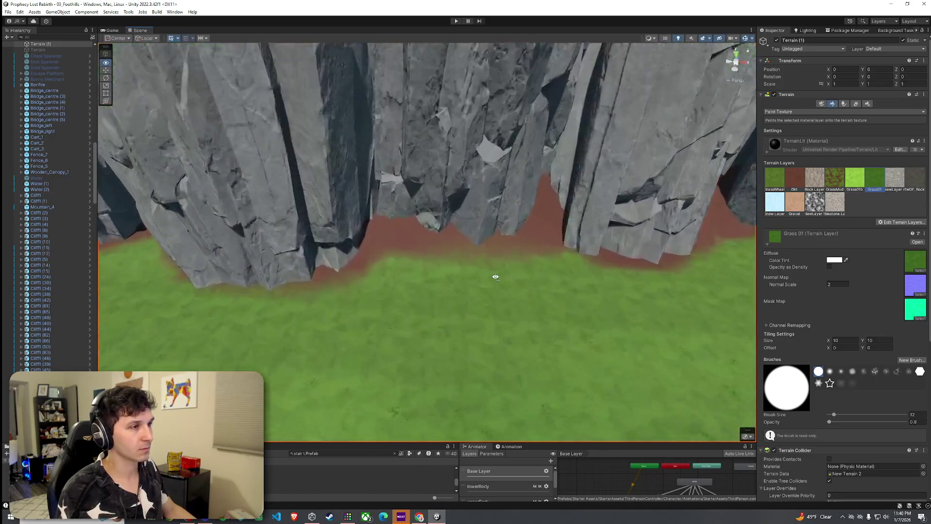
click(844, 104)
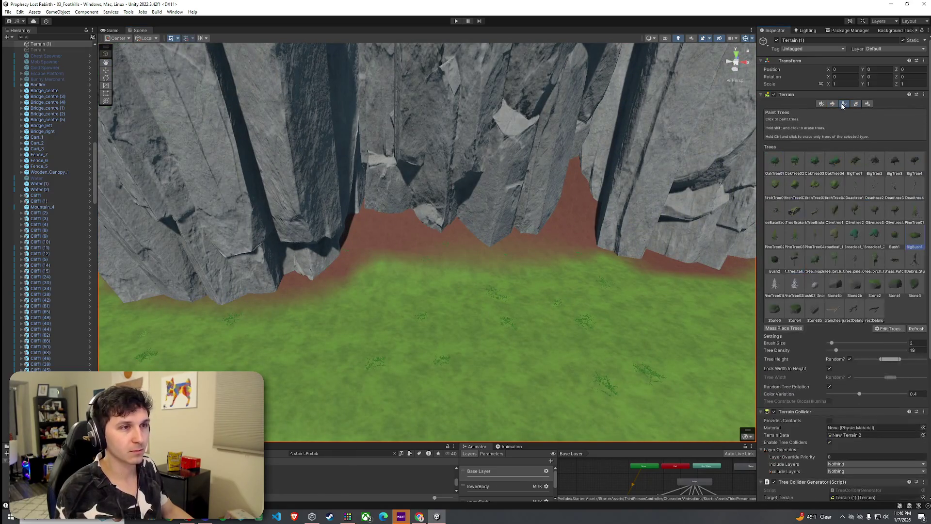
- Choose Stone1b, then Stone2b, while framing the cliff base and stone staircases
click(834, 290)
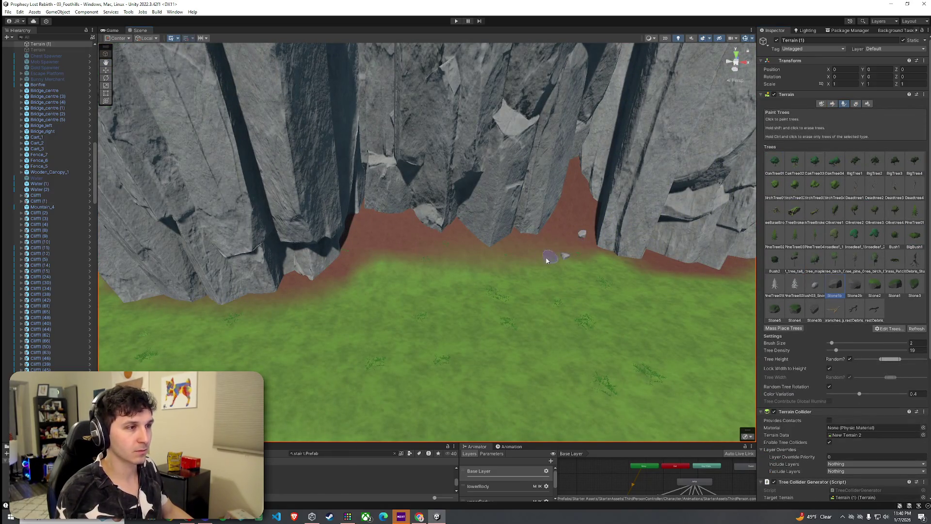
drag(367, 262, 333, 277)
mouse_move(479, 231)
mouse_down()
mouse_move(379, 230)
mouse_move(384, 238)
mouse_move(447, 190)
mouse_move(451, 278)
mouse_up()
scroll(469, 322, up, 3)
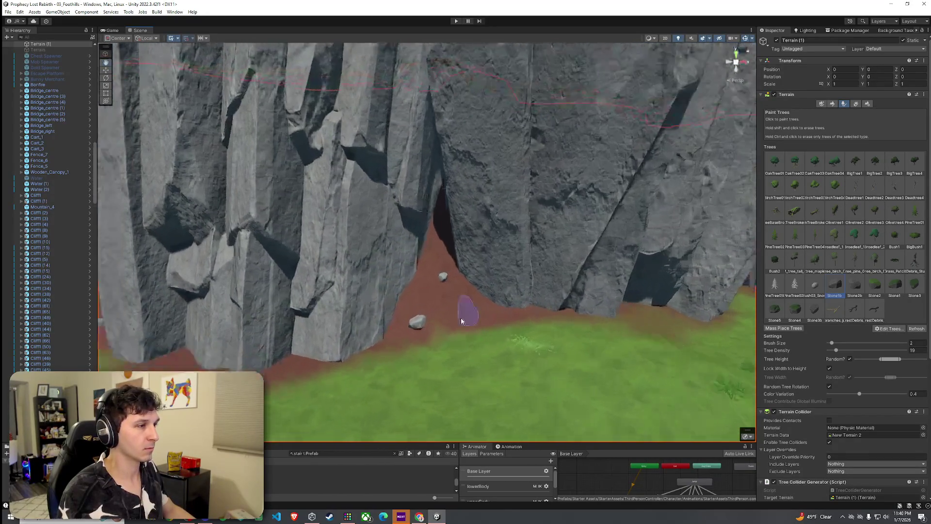
click(855, 287)
scroll(631, 313, down, 5)
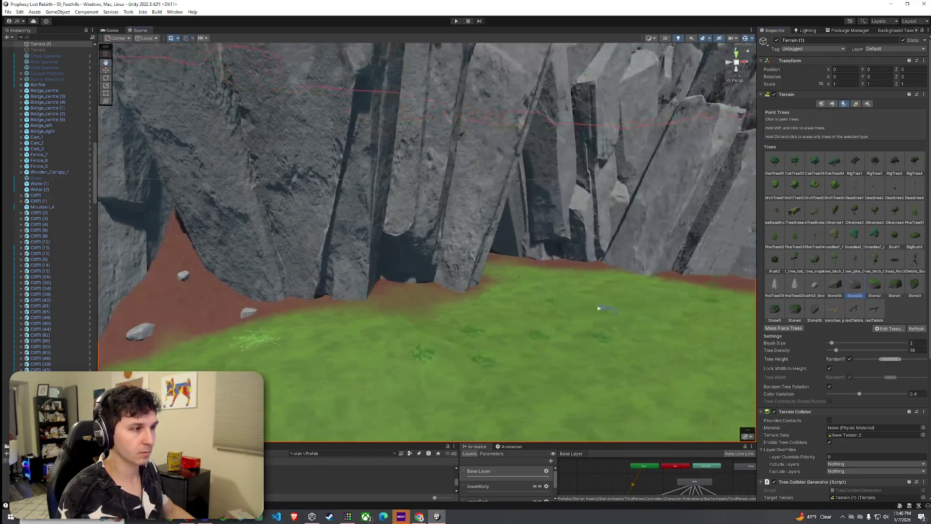
mouse_move(572, 278)
mouse_down()
mouse_move(551, 258)
mouse_move(413, 317)
mouse_move(475, 326)
mouse_up()
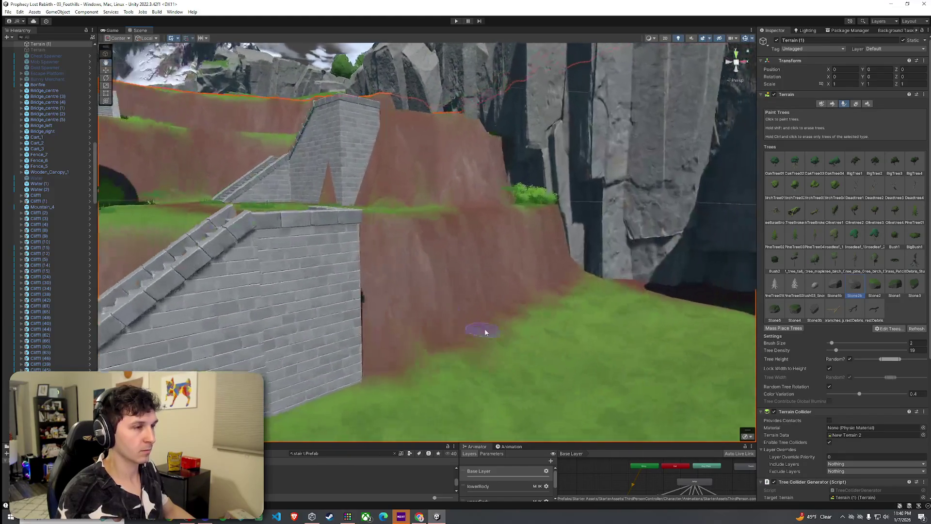
mouse_move(596, 284)
mouse_down()
mouse_move(610, 285)
mouse_move(551, 266)
mouse_move(576, 291)
mouse_move(560, 328)
mouse_up()
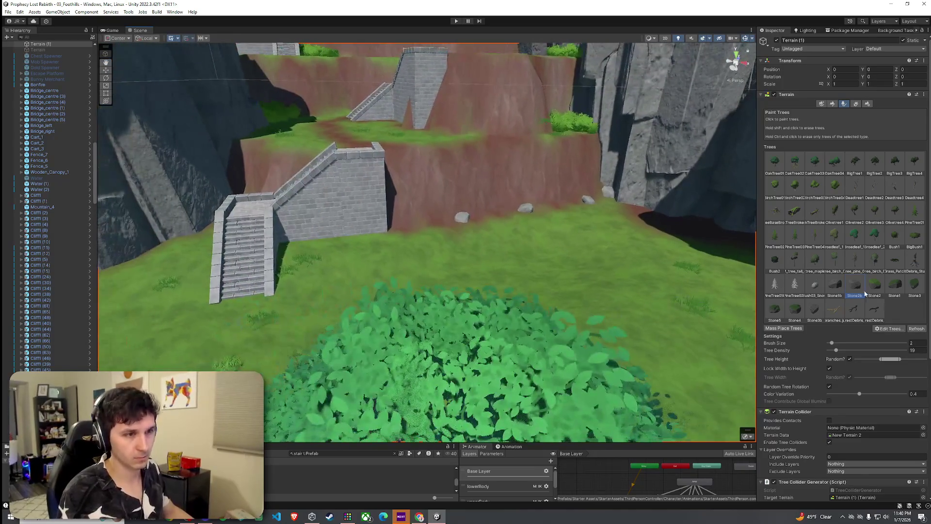
- Place a Stone1b rock on the ground and widen its random height range
click(835, 286)
click(401, 224)
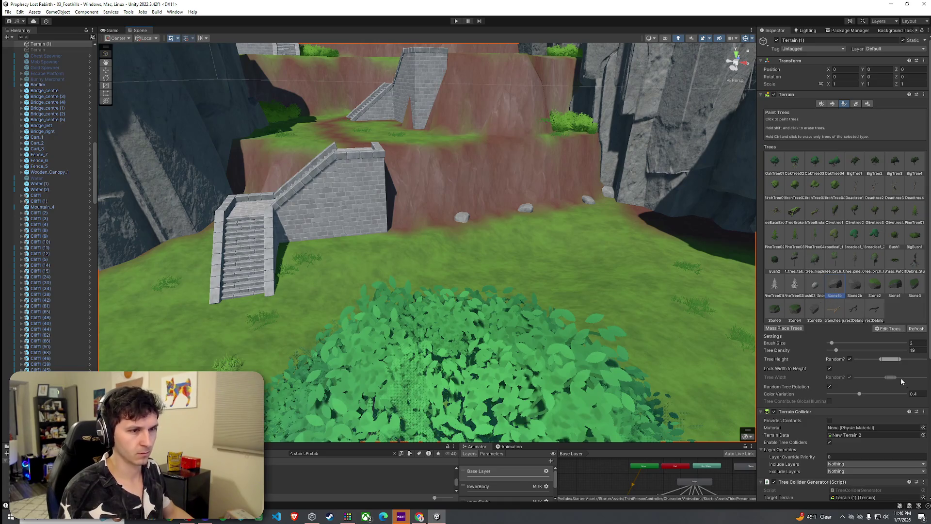
mouse_move(899, 359)
mouse_down()
mouse_move(912, 360)
mouse_move(880, 360)
mouse_move(906, 359)
mouse_up()
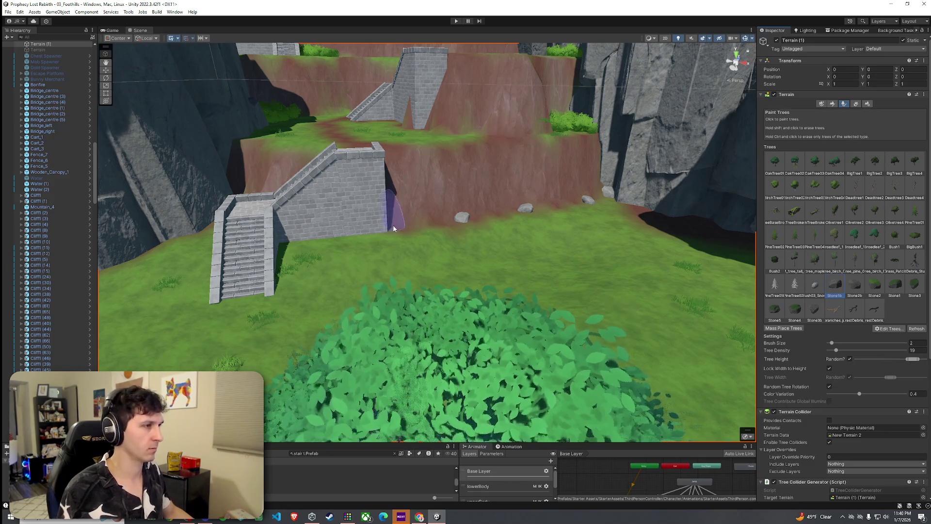
scroll(445, 246, up, 5)
mouse_move(444, 246)
mouse_down()
mouse_move(443, 264)
mouse_move(418, 260)
mouse_move(536, 260)
mouse_move(566, 235)
mouse_move(495, 243)
mouse_move(445, 231)
mouse_move(485, 291)
mouse_up()
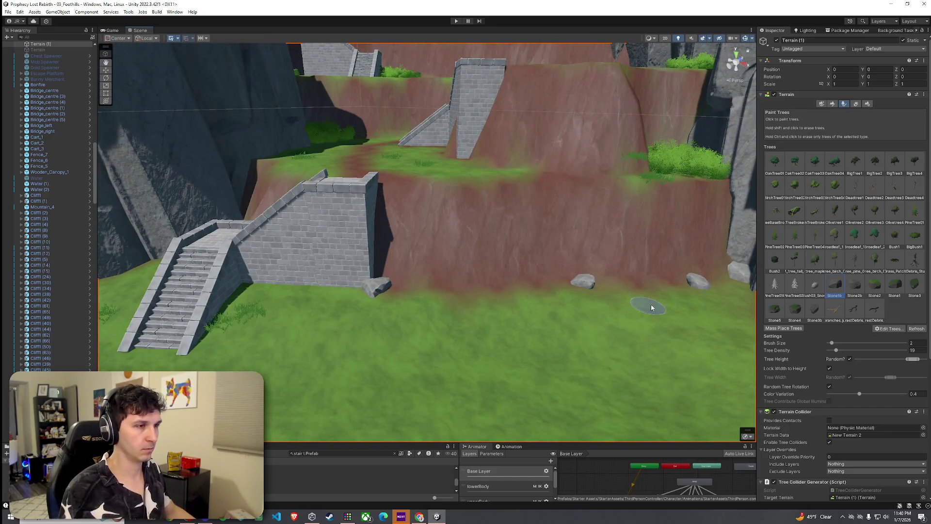
scroll(694, 313, up, 2)
- Paint several Bush1 bushes near the cliffs and middle terrace, undoing the one left of the stairs
click(895, 236)
click(487, 255)
click(606, 241)
click(679, 240)
click(511, 170)
click(363, 175)
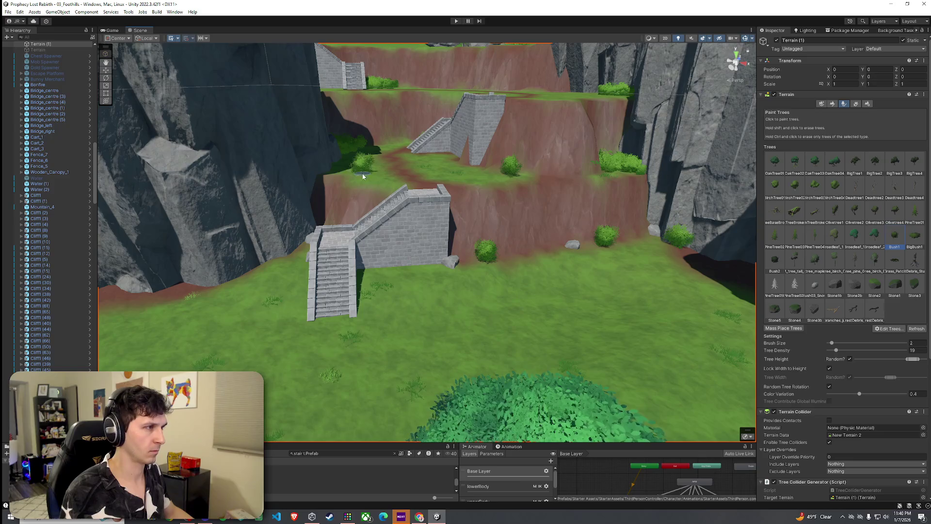
mouse_move(309, 257)
mouse_down()
mouse_move(306, 266)
mouse_move(387, 235)
mouse_move(563, 267)
mouse_up()
click(388, 221)
key(ctrl+z)
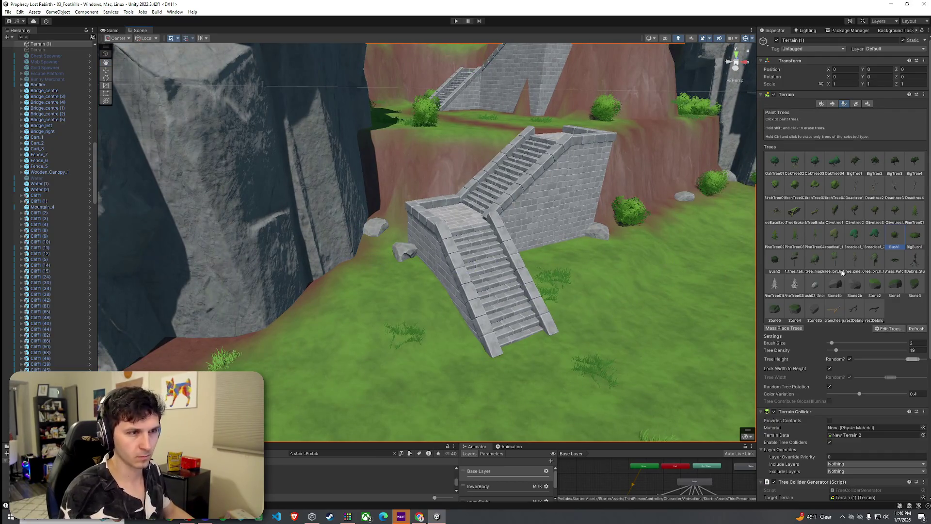
- Place a BigBush1 left of the stairs, then erase it again
click(914, 238)
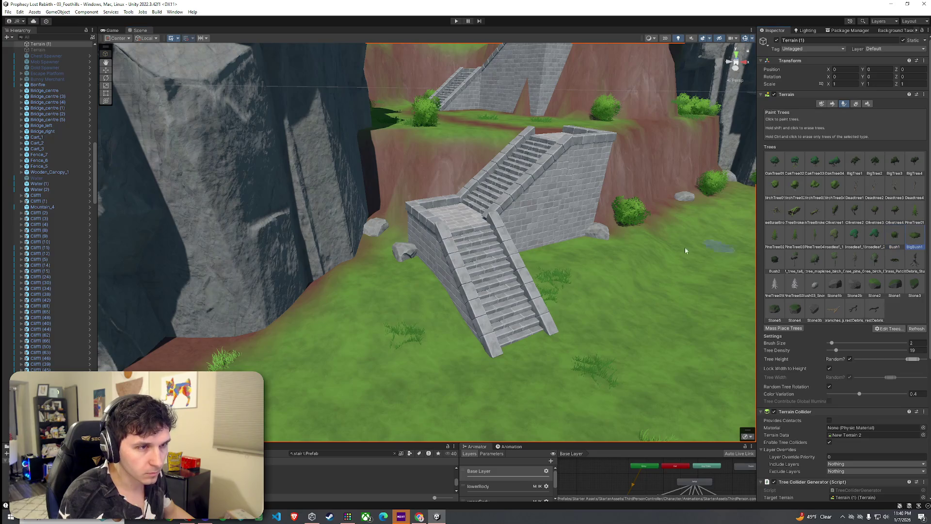
click(399, 258)
scroll(387, 260, up, 1)
key(ctrl+z)
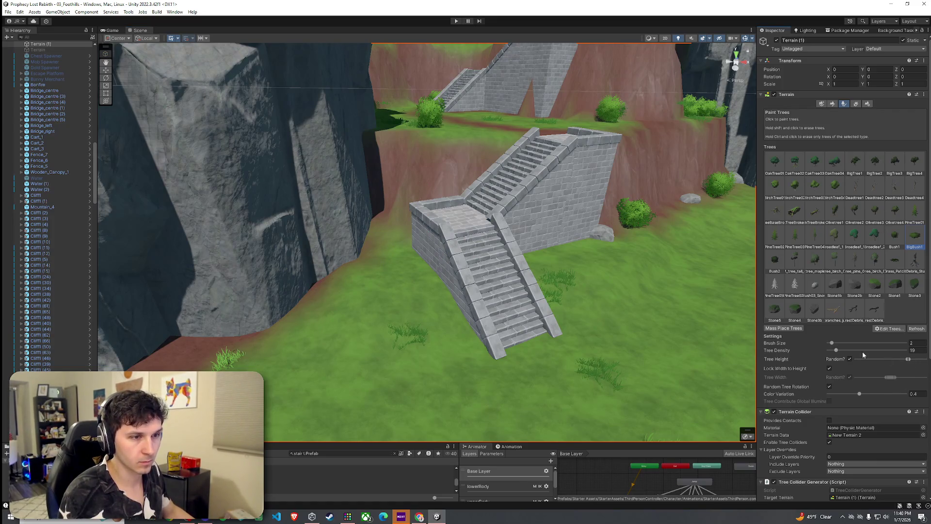
click(394, 249)
mouse_move(404, 272)
mouse_down()
mouse_move(381, 228)
mouse_move(482, 332)
mouse_move(499, 328)
mouse_up()
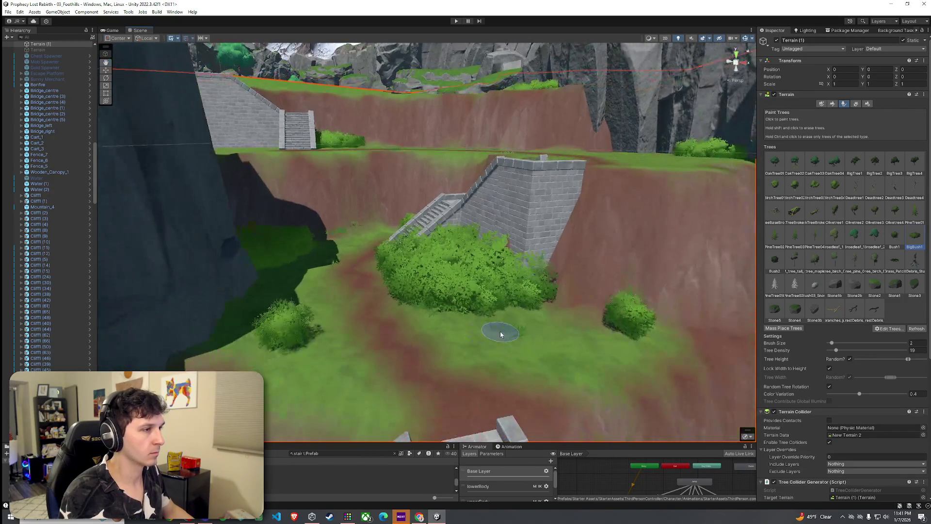
shift+click(499, 328)
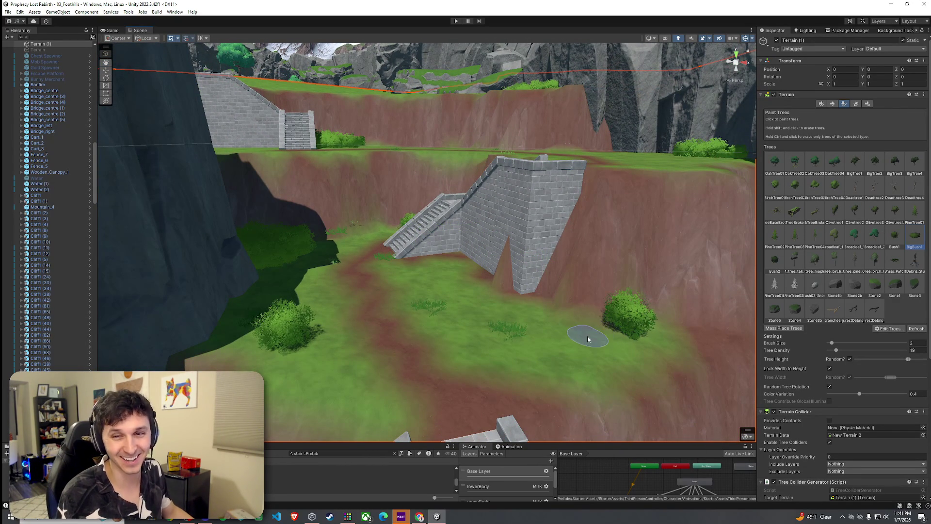
mouse_move(578, 314)
mouse_down()
mouse_move(558, 310)
mouse_move(562, 266)
mouse_move(545, 318)
mouse_move(635, 347)
mouse_move(490, 301)
mouse_up()
click(8, 7)
- Move cliff ledges Cliff5 (31) and Cliff5 (30) upward above the grass
click(232, 126)
mouse_move(435, 220)
mouse_down()
mouse_move(393, 181)
mouse_move(503, 183)
mouse_move(456, 218)
mouse_up()
click(452, 223)
key(w)
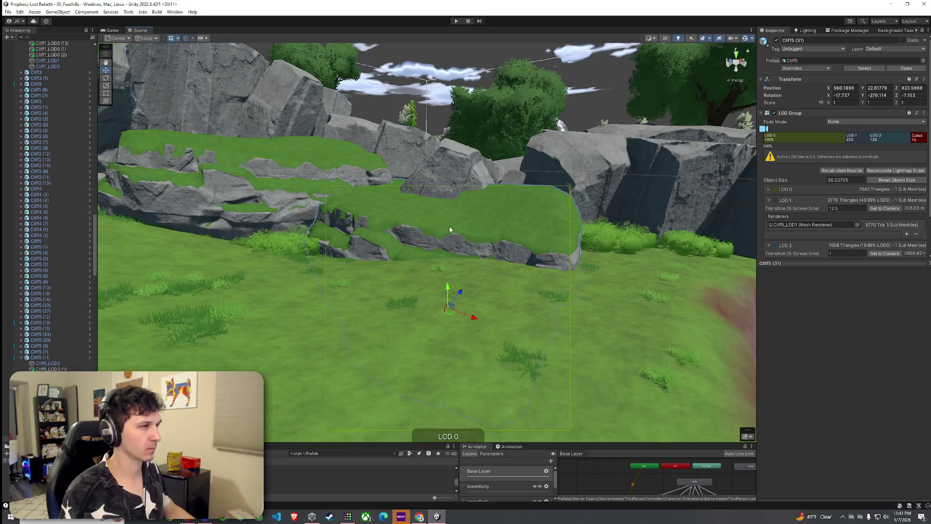
mouse_move(449, 294)
mouse_down()
mouse_move(453, 254)
mouse_move(421, 228)
mouse_up()
click(459, 276)
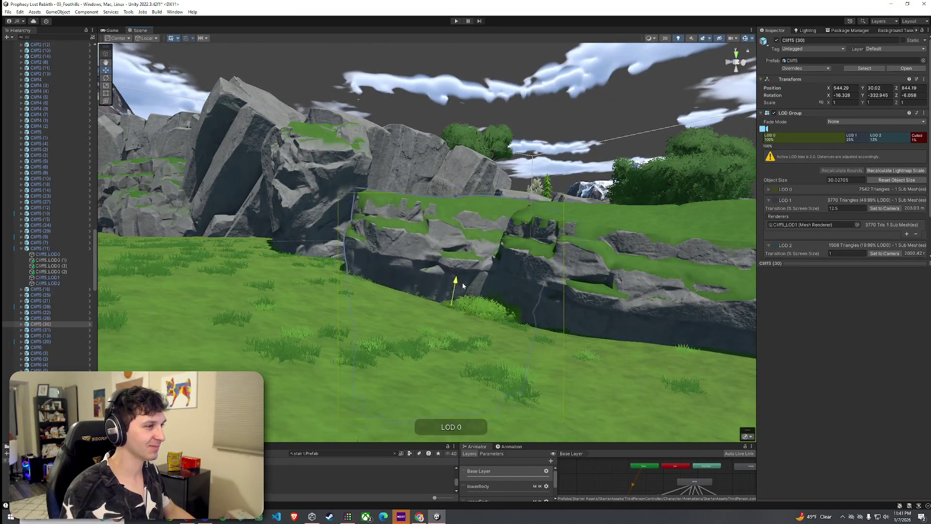
drag(462, 284, 464, 275)
- Save the scene
click(8, 12)
click(23, 47)
drag(504, 228, 514, 224)
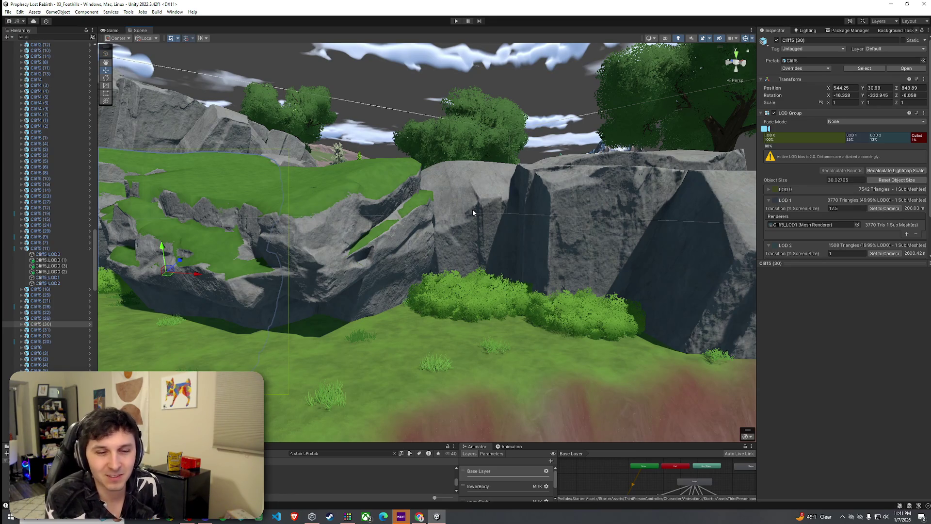
- Nudge and rotate Cliff5 (31) so it sits flatter beside its neighbours
mouse_move(415, 225)
mouse_down()
mouse_move(366, 242)
mouse_move(430, 251)
mouse_move(430, 280)
mouse_move(422, 201)
mouse_up()
click(426, 219)
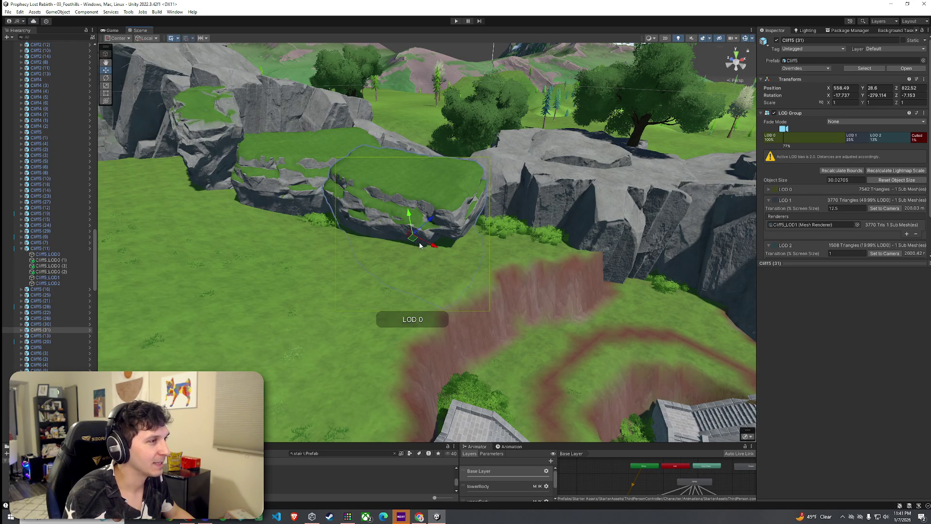
mouse_move(417, 245)
mouse_down()
mouse_move(412, 228)
mouse_move(444, 247)
mouse_move(420, 230)
mouse_up()
key(e)
key(w)
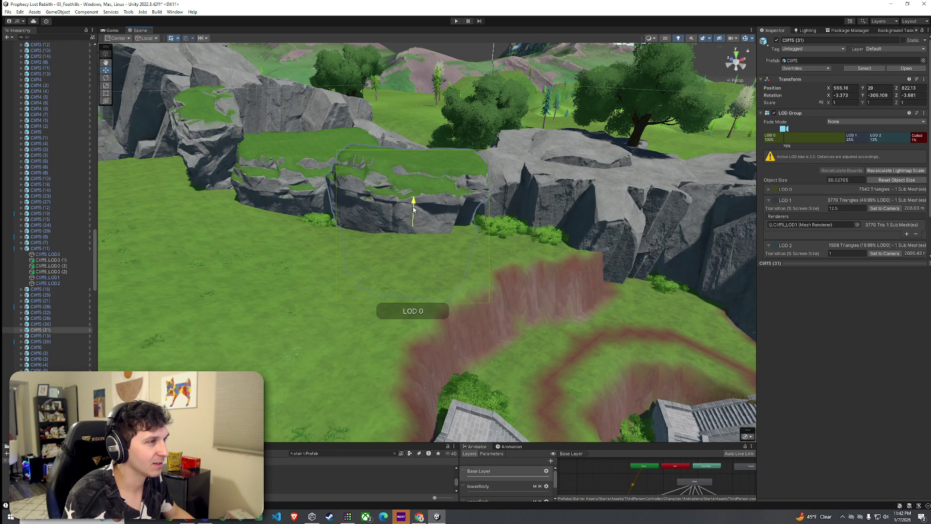
click(451, 267)
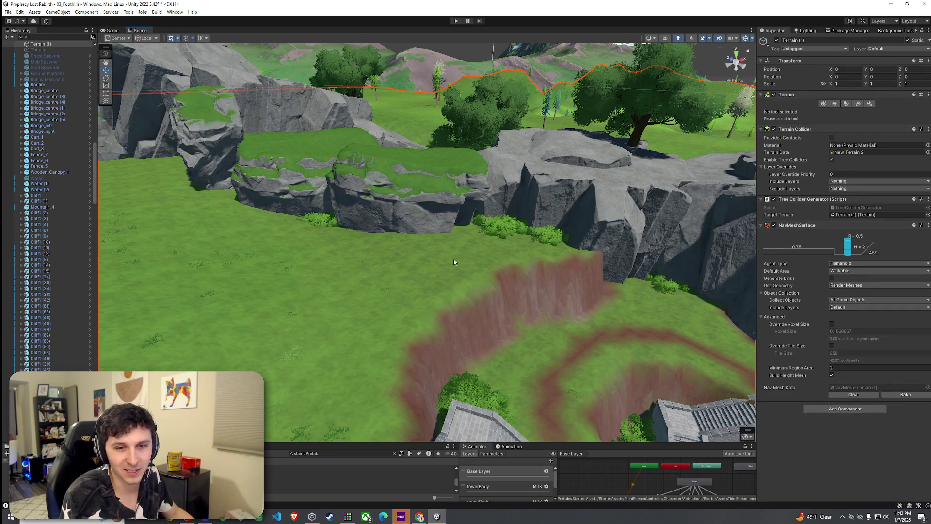
- Save the scene
click(9, 12)
click(29, 39)
mouse_move(298, 135)
mouse_down()
mouse_move(461, 225)
mouse_move(382, 192)
mouse_up()
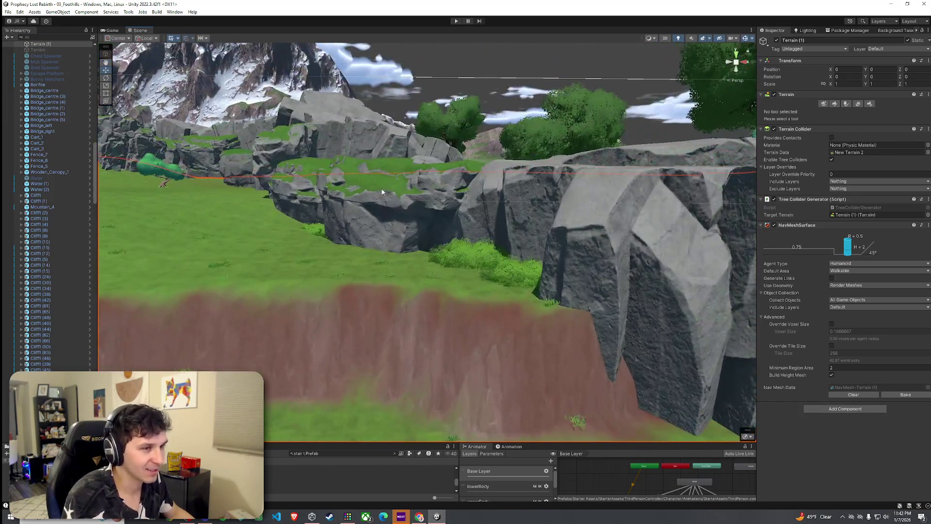
- Reselect the terrain and cycle through its texture, tree and detail painting modes
click(491, 311)
click(447, 300)
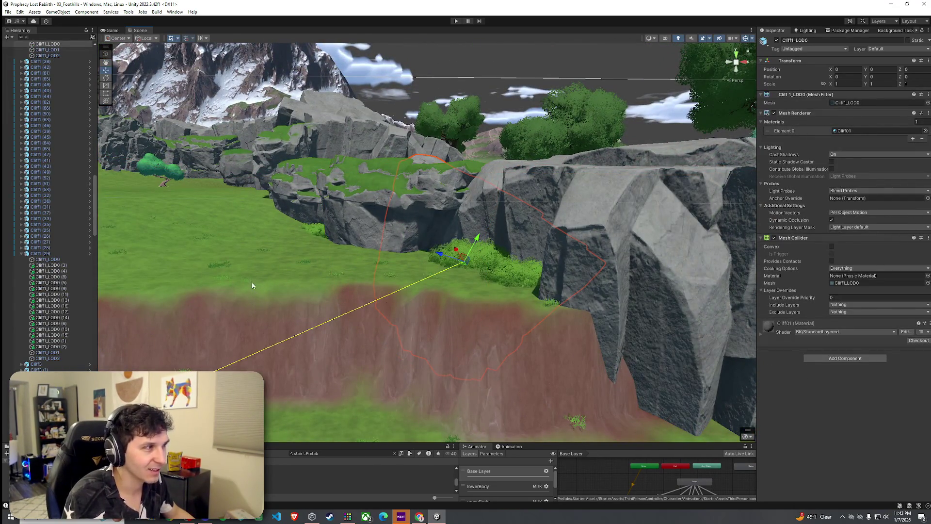
click(253, 286)
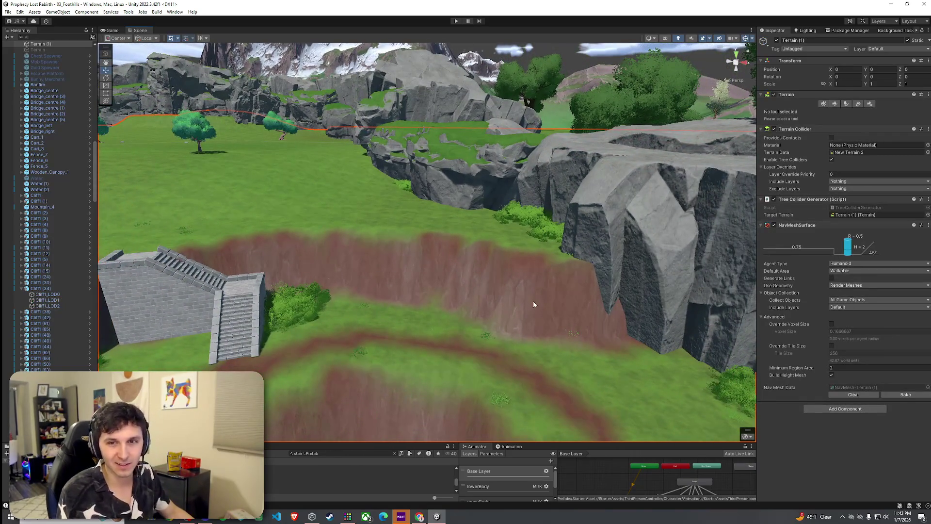
click(832, 105)
click(845, 104)
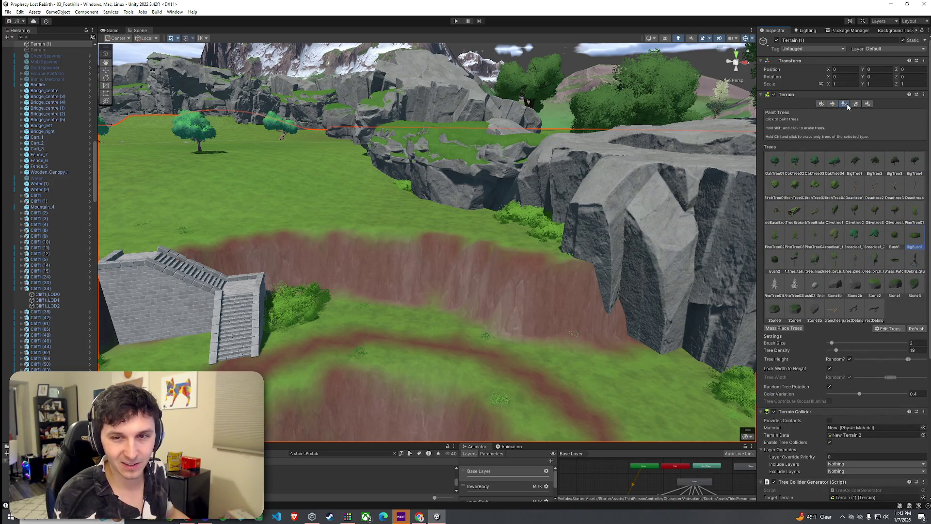
click(856, 104)
click(845, 103)
click(832, 104)
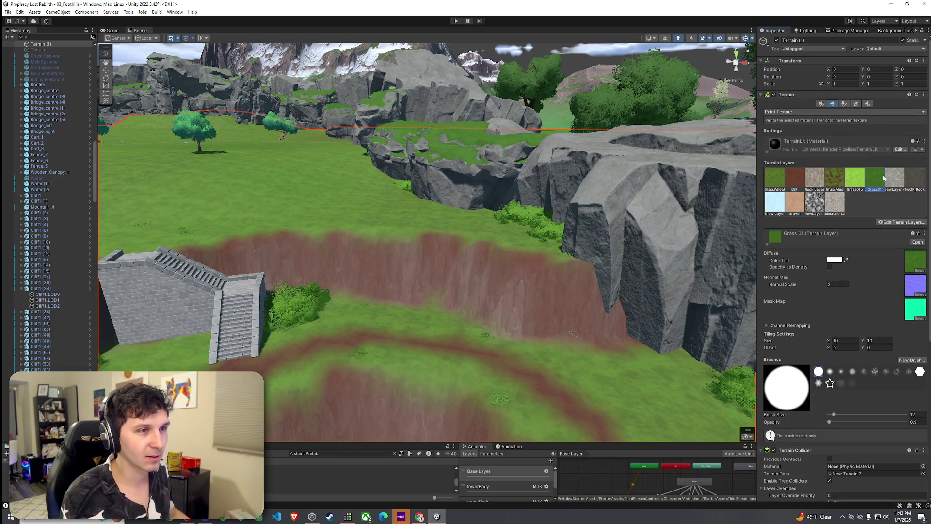
click(844, 104)
- Pick the Stone1b rock in Paint Trees, then switch to Paint Texture
click(834, 286)
scroll(610, 297, down, 5)
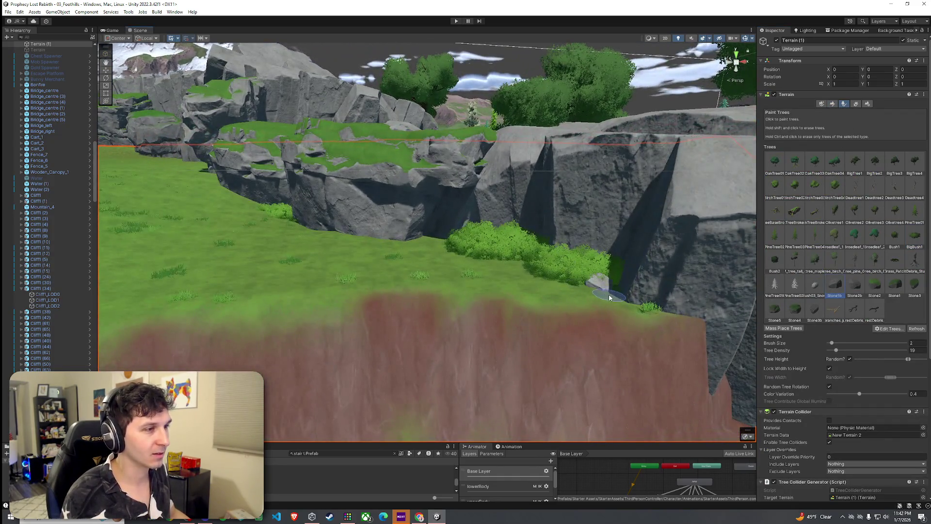
drag(610, 297, 551, 280)
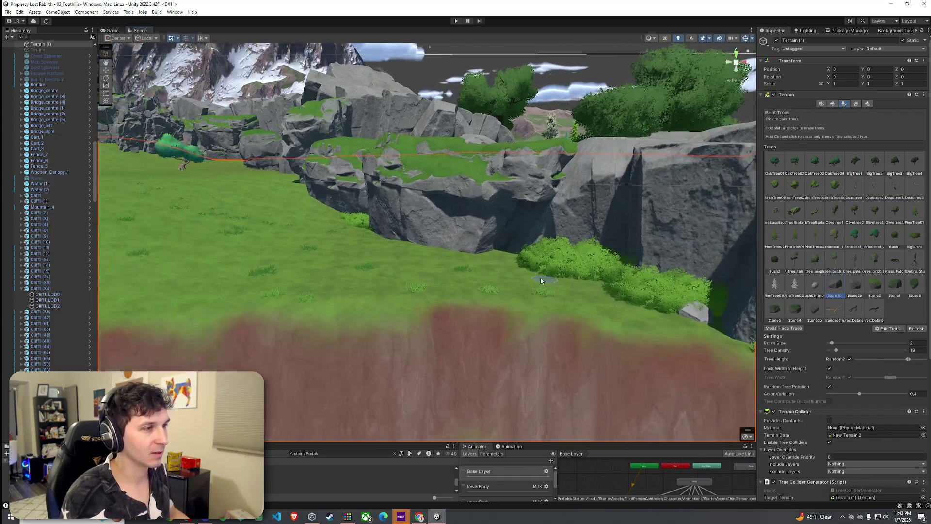
drag(500, 260, 611, 283)
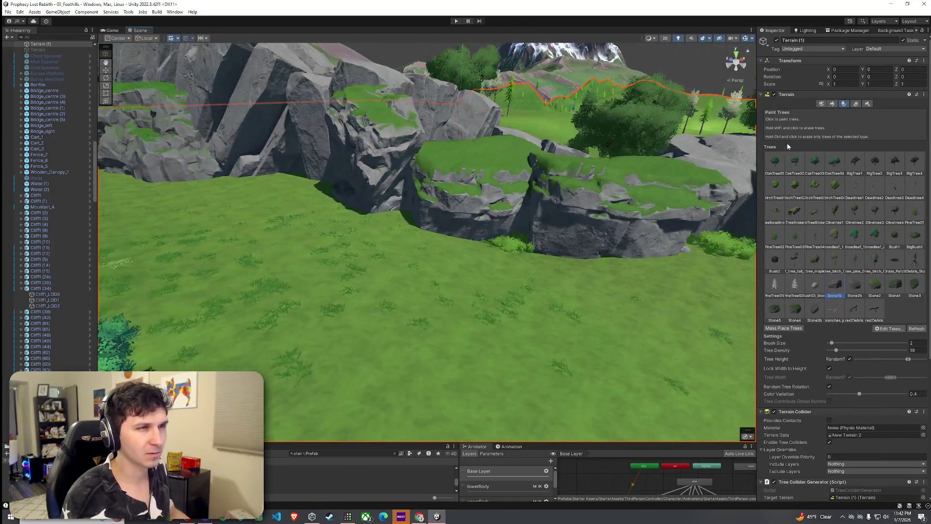
click(833, 104)
- Brush Dirt onto the grass at the cliff base and inspect the rocks and dirt edge
mouse_move(679, 221)
mouse_down()
mouse_move(712, 214)
mouse_move(646, 208)
mouse_up()
drag(447, 137, 437, 155)
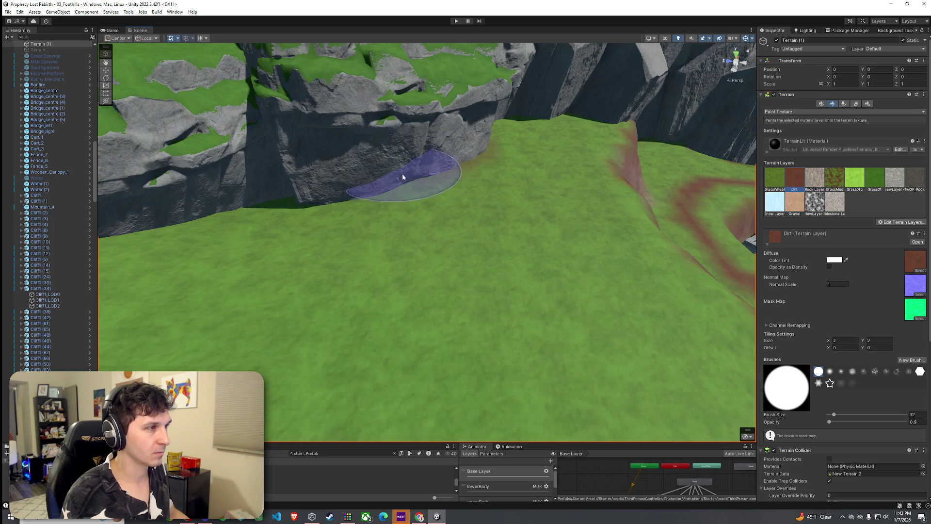
mouse_move(340, 194)
mouse_down()
mouse_move(322, 197)
mouse_move(322, 208)
mouse_move(396, 192)
mouse_move(423, 198)
mouse_move(357, 183)
mouse_move(350, 160)
mouse_move(406, 156)
mouse_up()
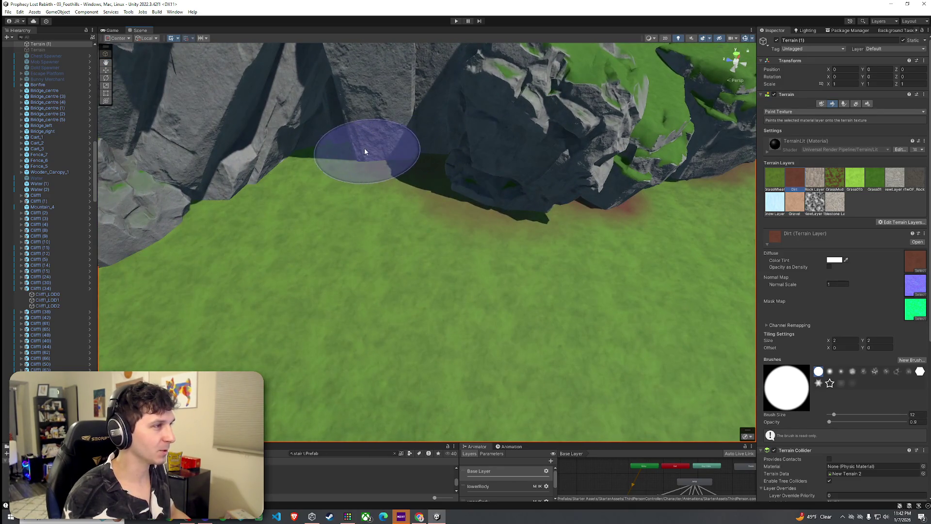
mouse_move(333, 135)
mouse_down()
mouse_move(312, 145)
mouse_move(456, 141)
mouse_move(299, 182)
mouse_move(264, 179)
mouse_move(301, 185)
mouse_move(367, 172)
mouse_up()
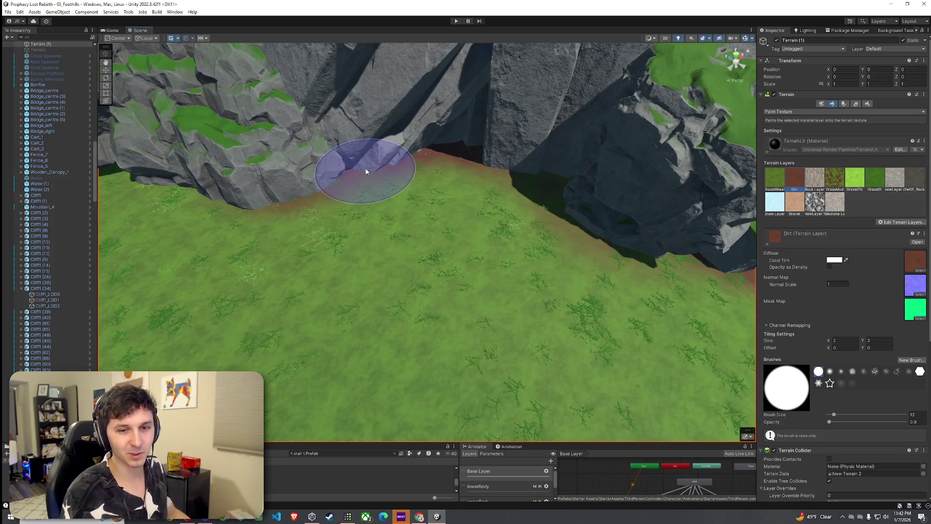
mouse_move(412, 216)
mouse_down()
mouse_move(406, 184)
mouse_move(408, 200)
mouse_move(464, 199)
mouse_move(480, 218)
mouse_move(502, 165)
mouse_move(451, 179)
mouse_move(488, 161)
mouse_move(418, 185)
mouse_move(397, 147)
mouse_move(406, 183)
mouse_move(402, 150)
mouse_move(358, 134)
mouse_move(331, 156)
mouse_move(365, 147)
mouse_move(517, 181)
mouse_up()
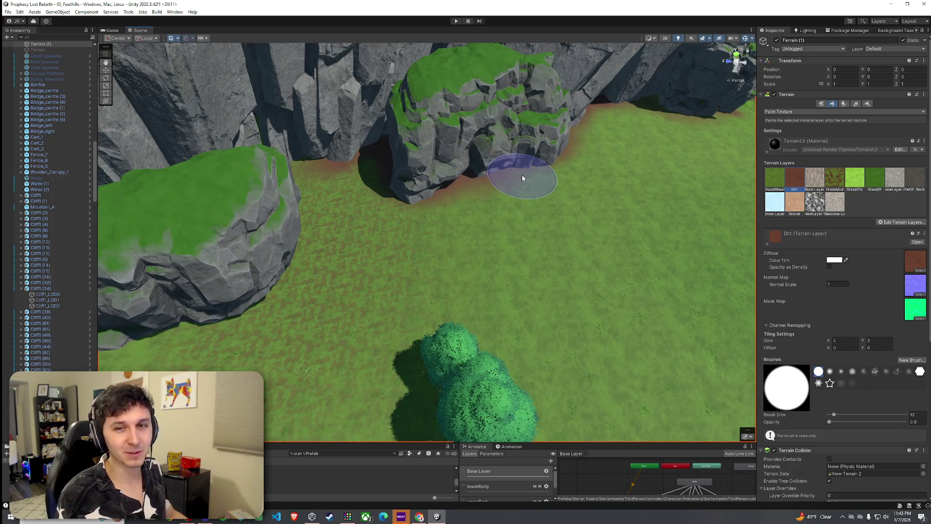
scroll(522, 174, up, 5)
drag(443, 156, 354, 157)
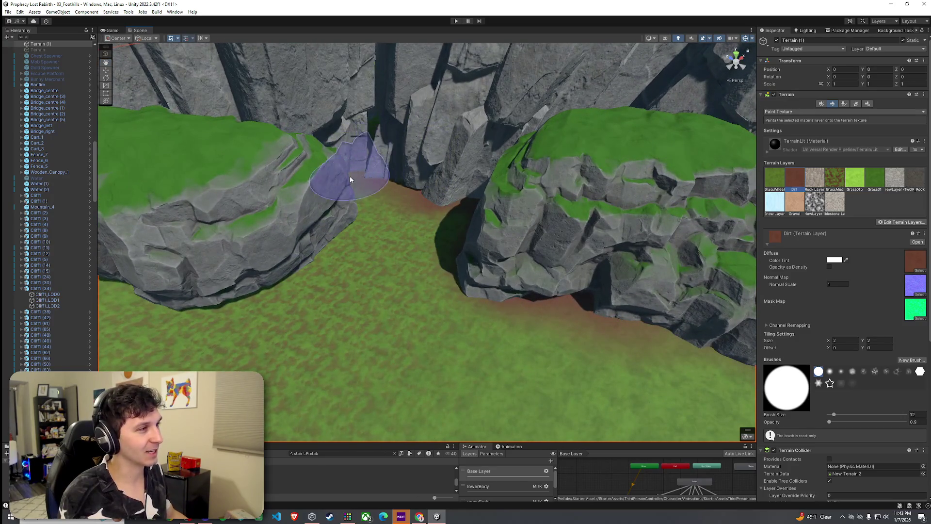
mouse_move(440, 180)
mouse_down()
mouse_move(403, 182)
mouse_move(292, 238)
mouse_move(214, 208)
mouse_move(204, 181)
mouse_move(213, 182)
mouse_up()
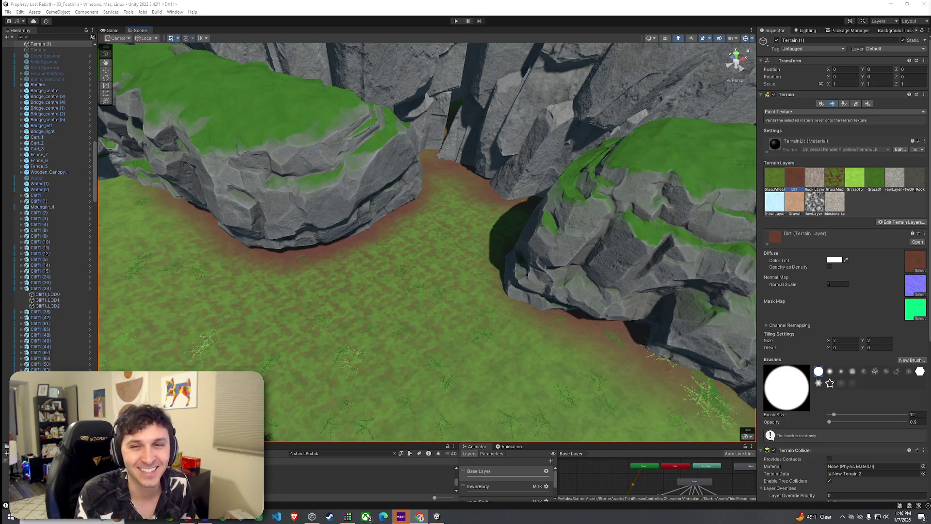
key(alt+Tab)
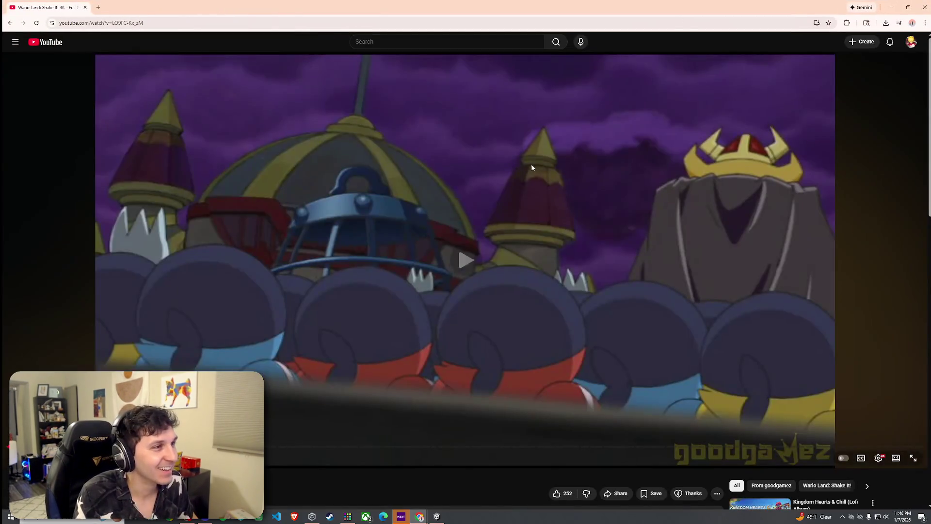
- Skip the Wario Land video back and forward, then close the browser window
key(Left)
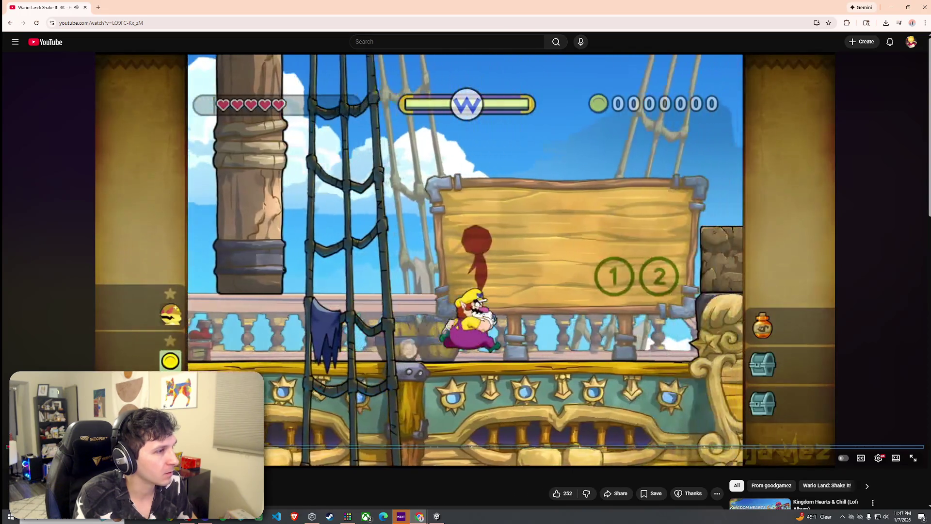
key(Left)
key(Left)
key(Right)
key(Right)
key(Right)
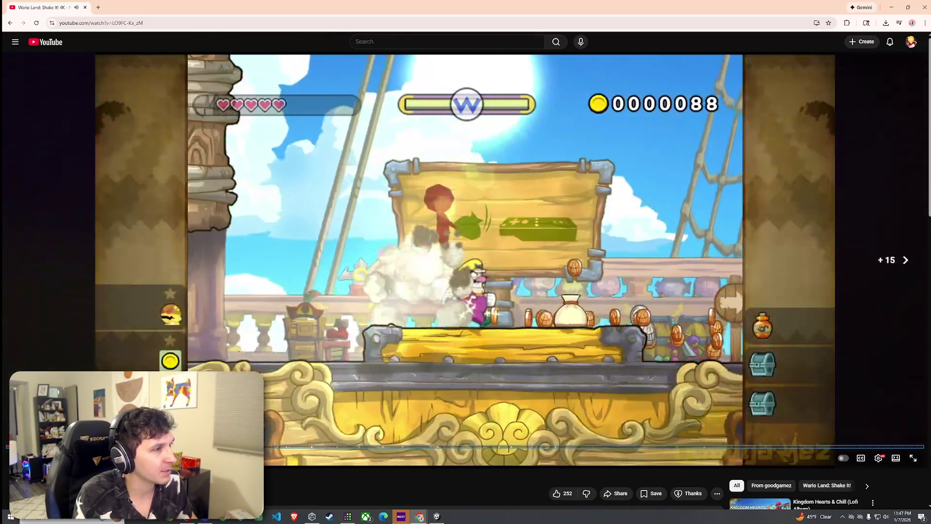
key(Right)
key(Right)
key(Right)
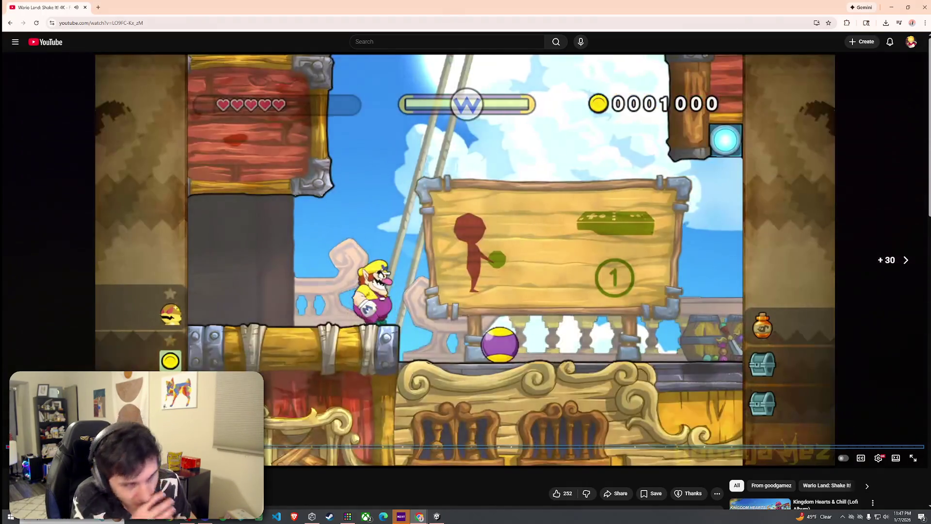
key(Right)
key(Right)
key(Right)
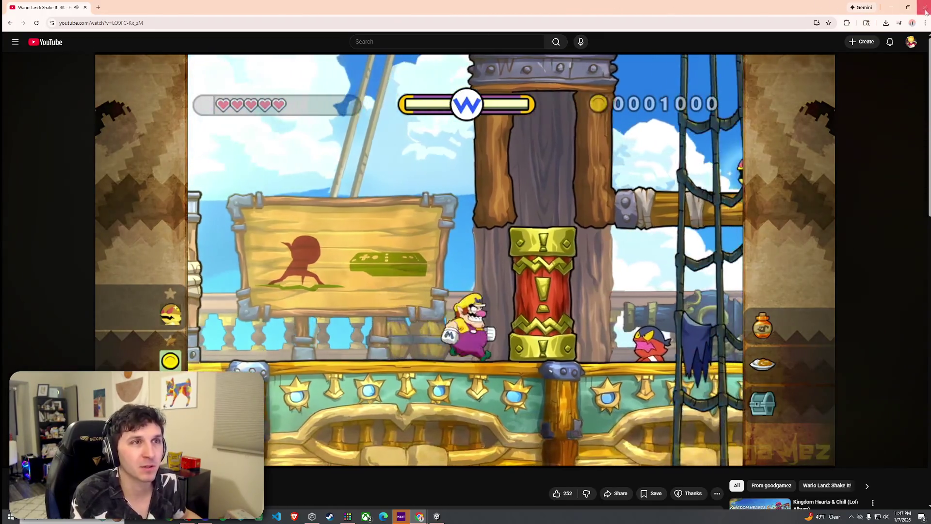
click(926, 11)
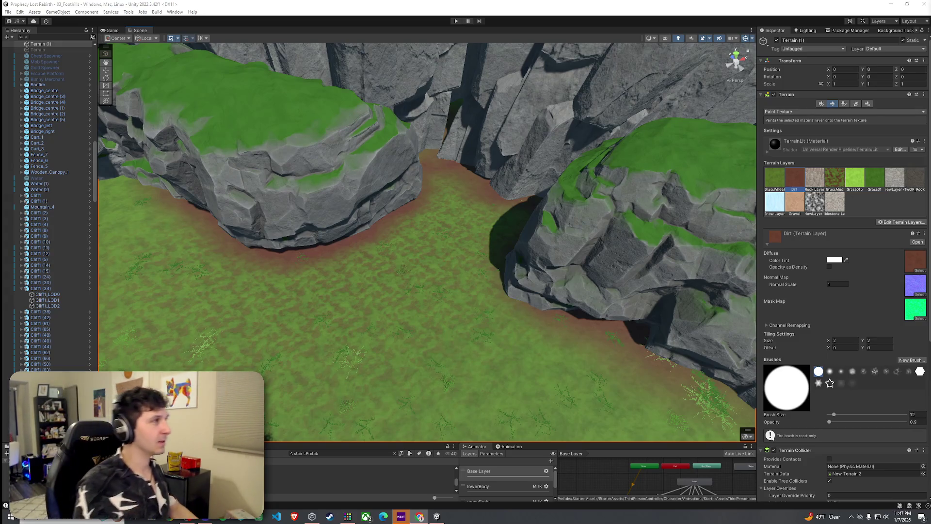
- Paint Dirt along the cliff base and the dark cliff base on the left
click(12, 13)
click(130, 77)
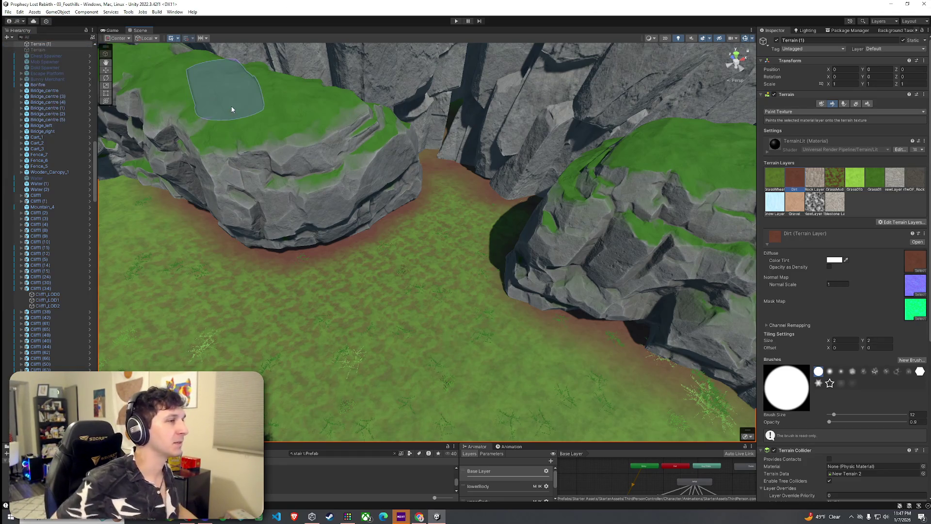
drag(207, 111, 422, 229)
mouse_move(423, 228)
mouse_down()
mouse_move(483, 235)
mouse_move(325, 231)
mouse_move(443, 145)
mouse_up()
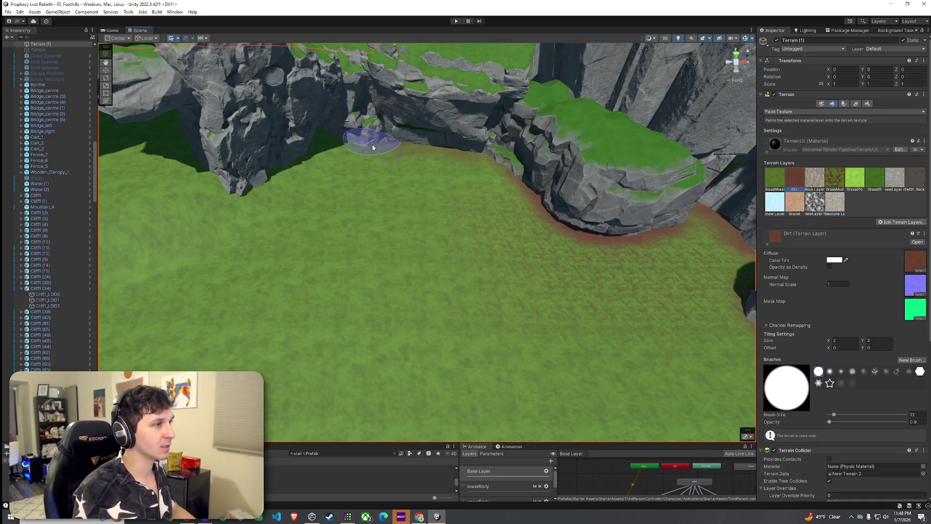
drag(416, 140, 474, 162)
mouse_move(406, 191)
mouse_down()
mouse_move(415, 150)
mouse_move(430, 147)
mouse_up()
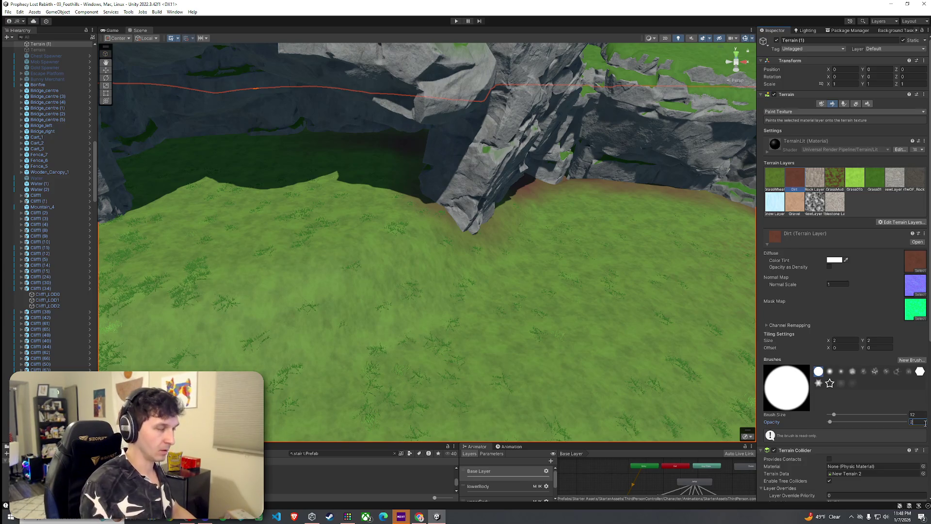
mouse_move(472, 206)
mouse_down()
mouse_move(528, 179)
mouse_move(472, 190)
mouse_move(487, 176)
mouse_up()
mouse_move(363, 176)
mouse_down()
mouse_move(193, 188)
mouse_move(136, 275)
mouse_move(196, 193)
mouse_move(370, 178)
mouse_move(511, 191)
mouse_move(406, 212)
mouse_up()
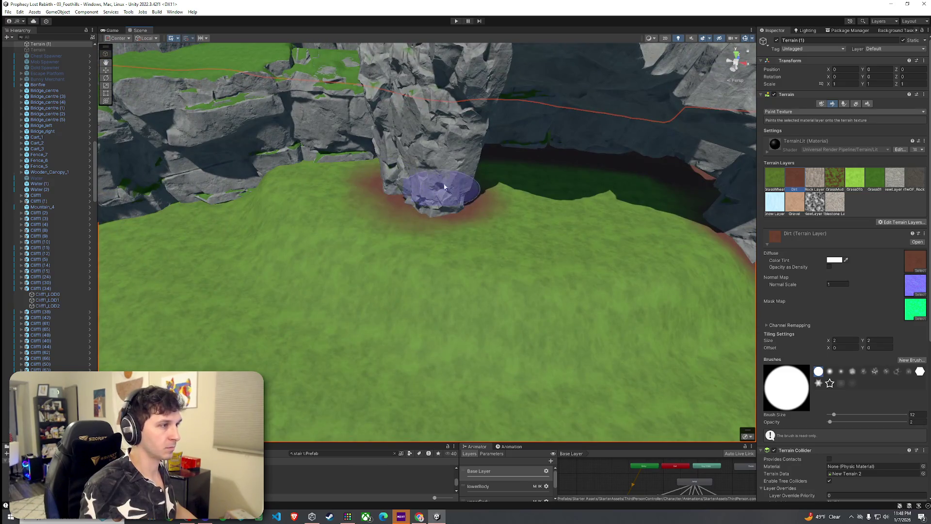
- Undo the last dirt stroke and survey the cliff row from several angles
mouse_move(257, 167)
mouse_down()
mouse_move(477, 149)
mouse_move(286, 209)
mouse_up()
key(ctrl+z)
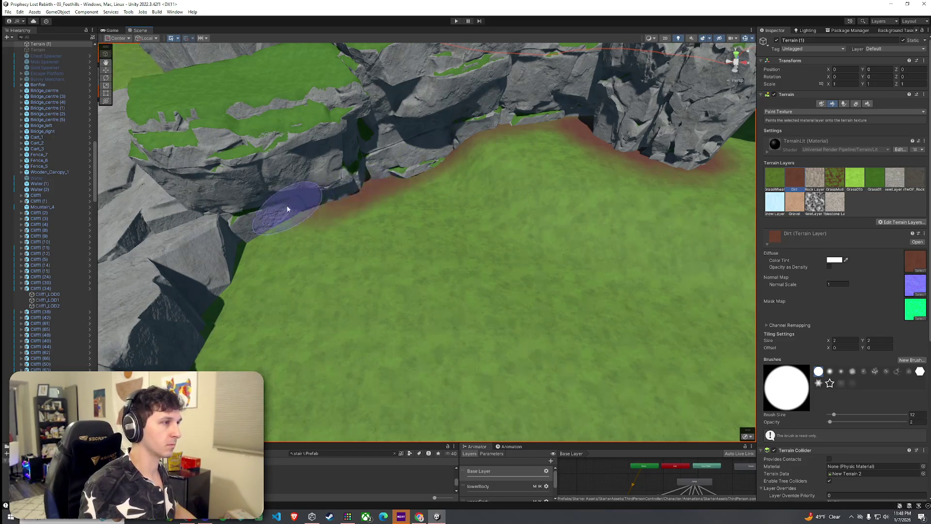
drag(252, 242, 413, 199)
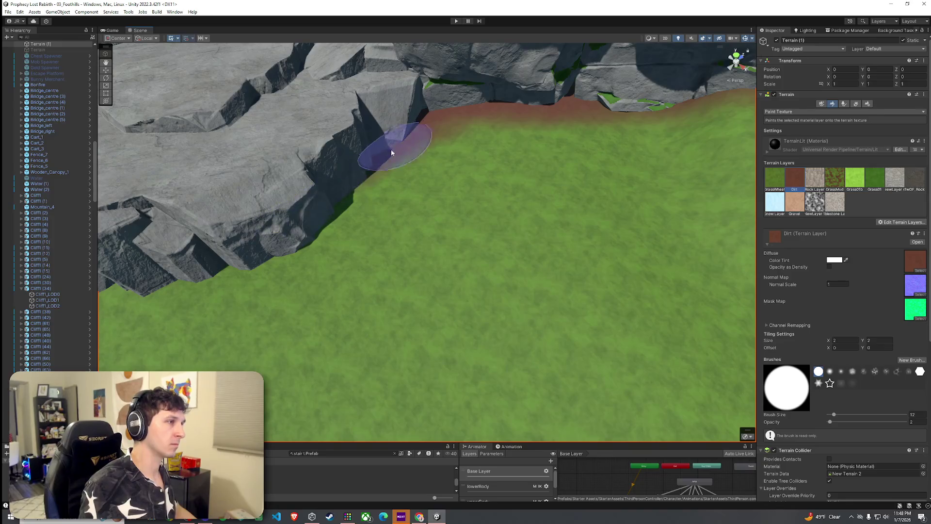
mouse_move(333, 209)
mouse_down()
mouse_move(272, 232)
mouse_move(410, 182)
mouse_move(478, 188)
mouse_move(431, 194)
mouse_move(516, 172)
mouse_move(456, 185)
mouse_move(504, 165)
mouse_up()
mouse_move(582, 194)
mouse_down()
mouse_move(436, 203)
mouse_move(64, 172)
mouse_up()
scroll(249, 157, down, 5)
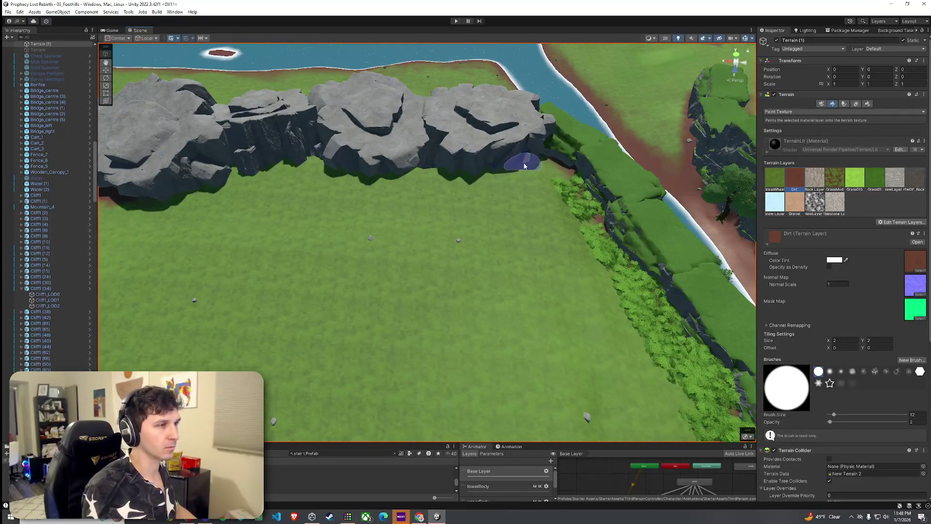
mouse_move(505, 171)
mouse_down()
mouse_move(476, 298)
mouse_move(427, 229)
mouse_move(416, 142)
mouse_move(367, 138)
mouse_move(512, 149)
mouse_move(433, 168)
mouse_move(407, 160)
mouse_up()
drag(293, 203, 482, 245)
drag(391, 223, 503, 256)
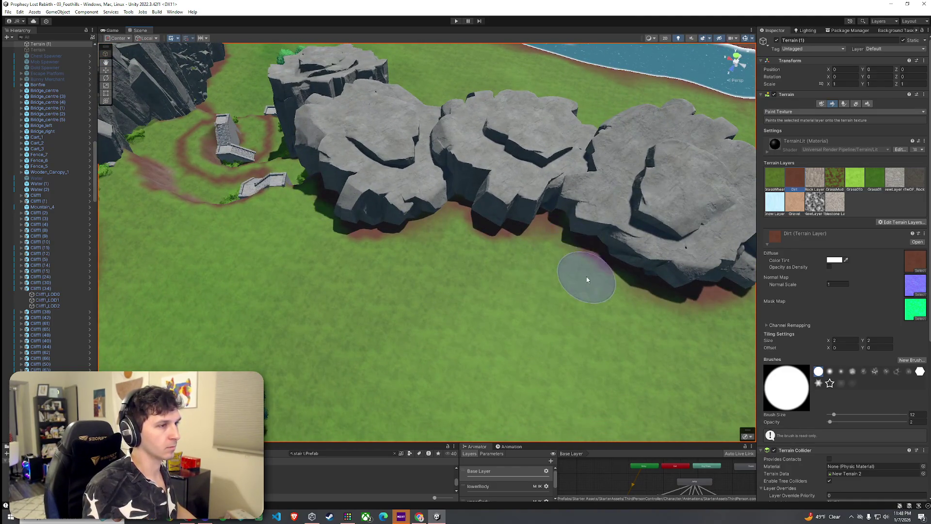
mouse_move(487, 309)
mouse_down()
mouse_move(233, 277)
mouse_move(75, 279)
mouse_move(10, 235)
mouse_move(921, 222)
mouse_move(582, 204)
mouse_up()
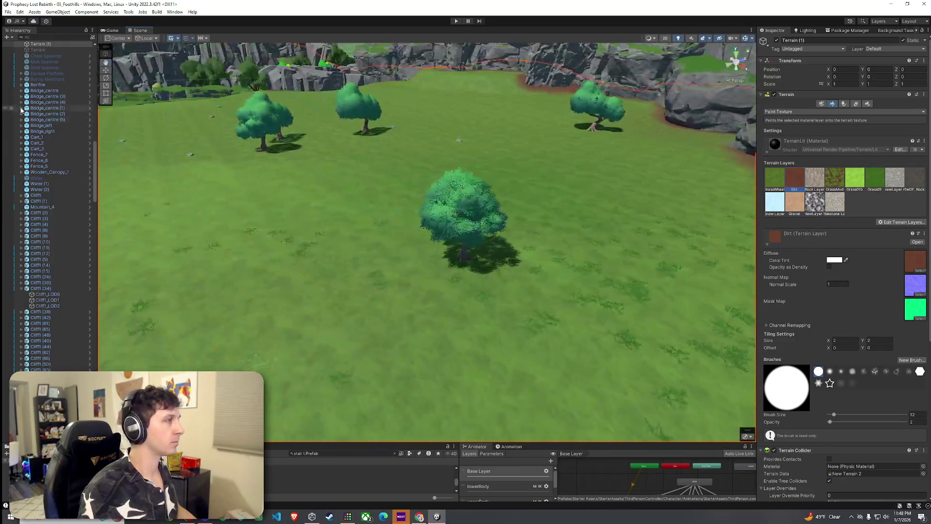
- Save the scene and search the enlarged Project panel for house prefabs
click(9, 12)
click(16, 46)
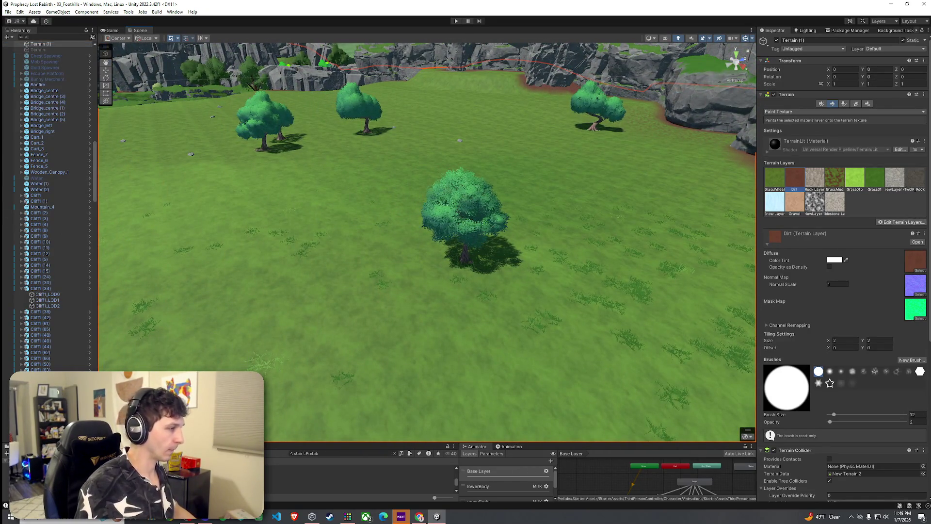
drag(309, 443, 309, 425)
key(BackSpace)
key(BackSpace)
key(BackSpace)
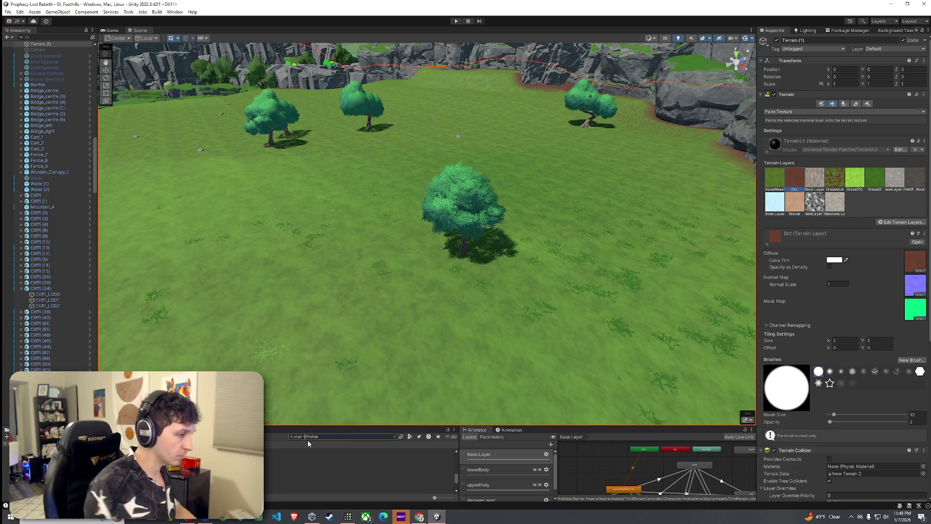
text(ouse)
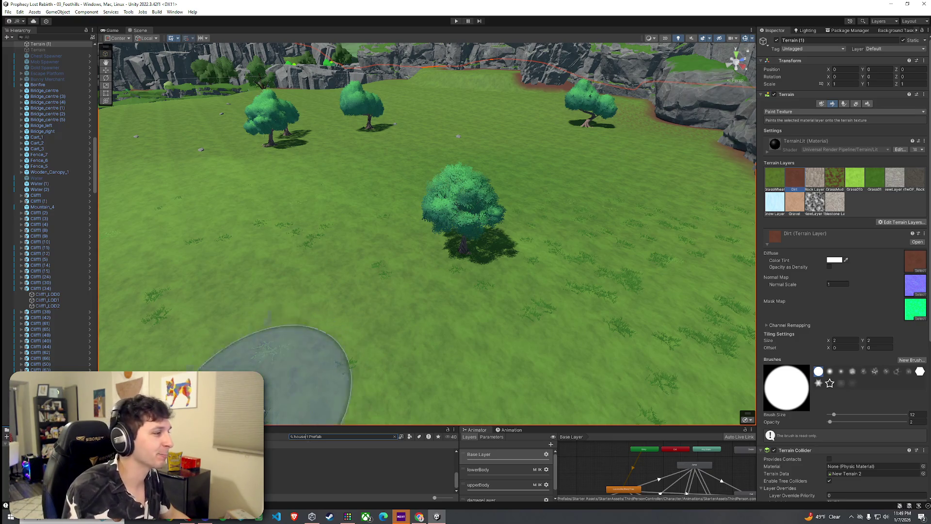
- Preview the House_7C prefab, turning it to its front in the Inspector
click(219, 456)
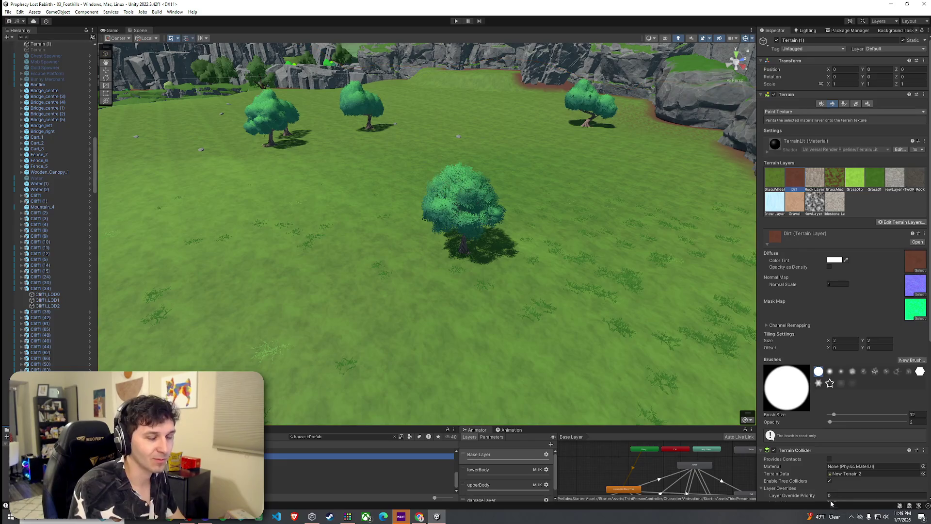
click(348, 438)
click(286, 462)
click(813, 352)
drag(819, 354, 830, 357)
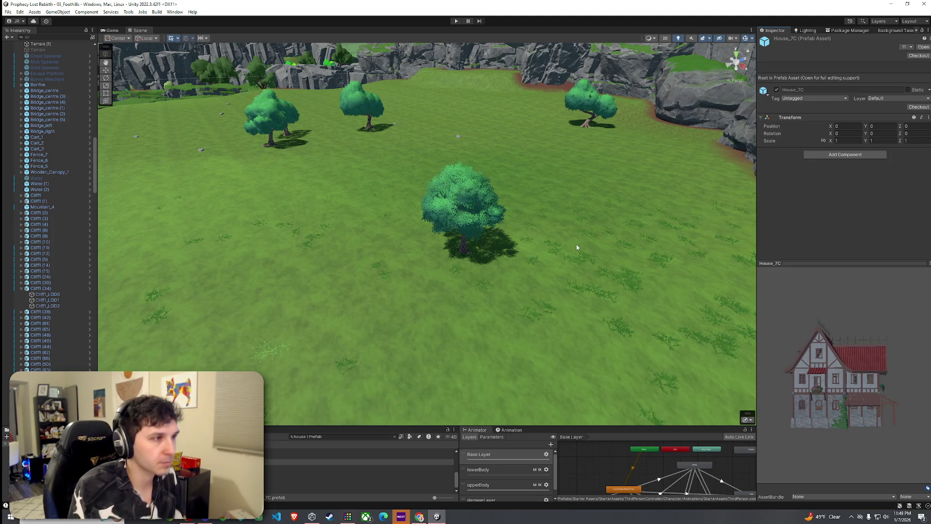
click(423, 163)
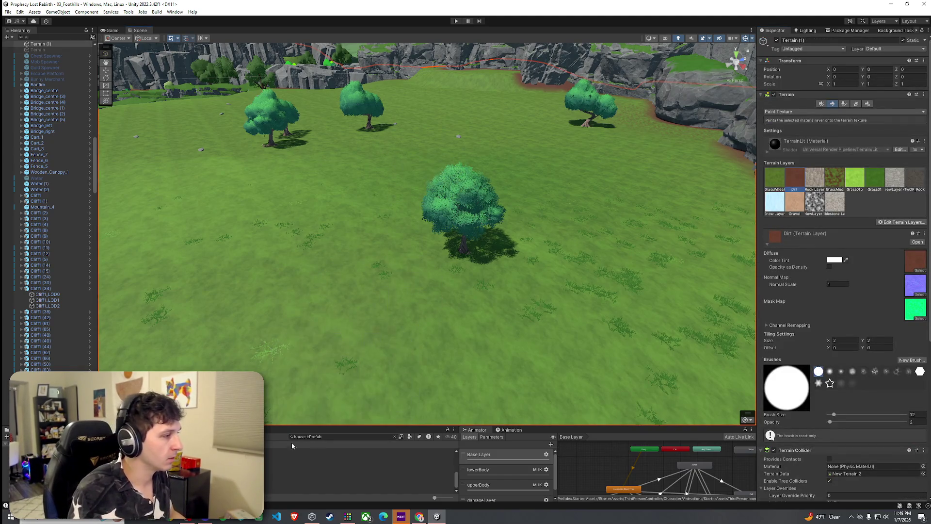
click(271, 455)
- Browse the House_8, House_8C and House_01 prefab previews
key(Down)
drag(856, 412, 787, 409)
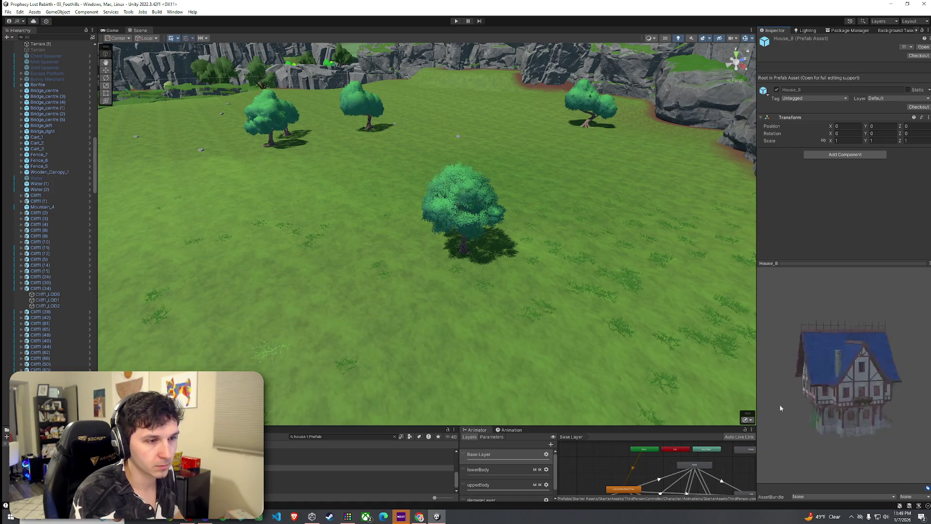
click(274, 474)
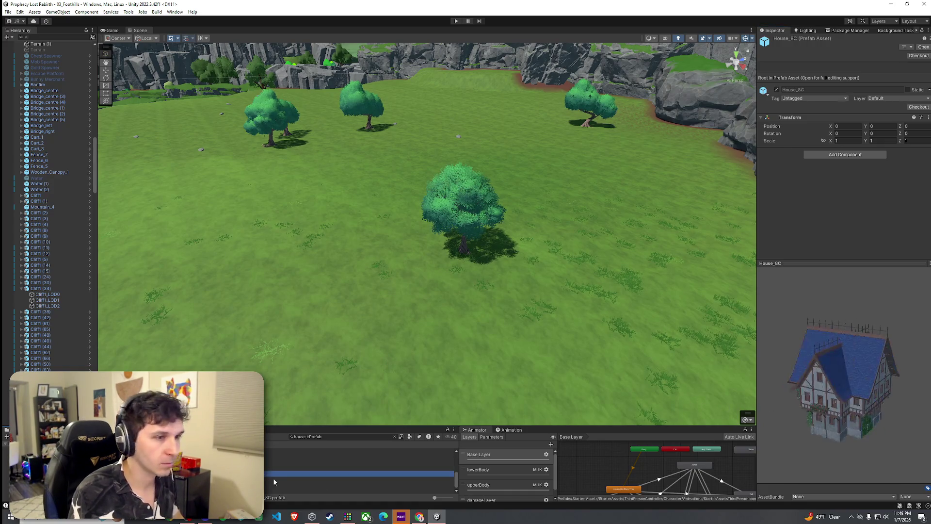
click(273, 479)
key(Down)
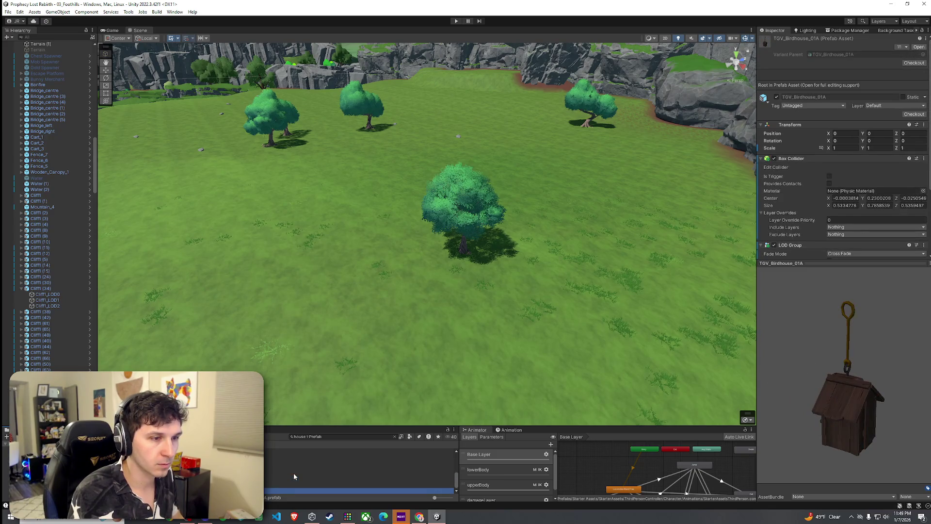
scroll(293, 474, up, 3)
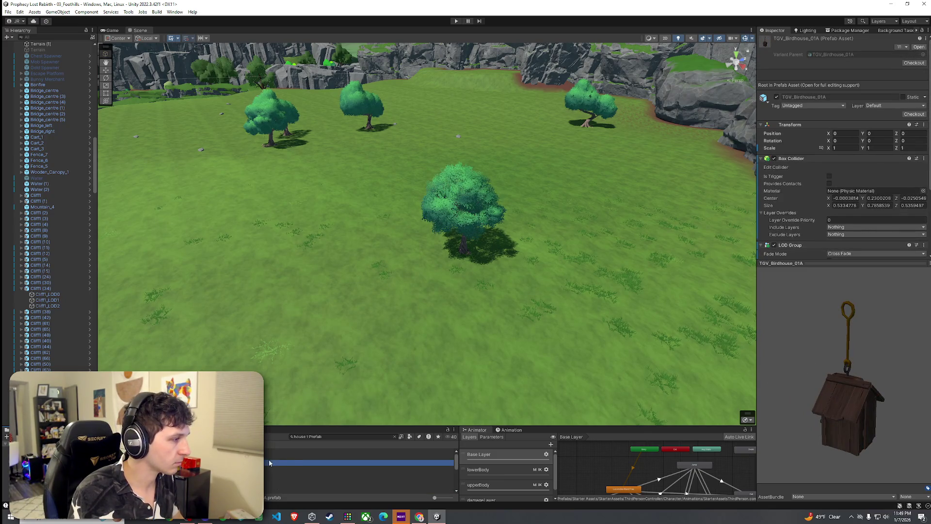
click(269, 463)
key(Down)
key(Up)
- Cancel placing House_01 and drop House_2C into the meadow near the trees
mouse_move(339, 451)
mouse_down()
mouse_move(451, 175)
mouse_move(383, 190)
mouse_move(339, 461)
mouse_up()
key(Down)
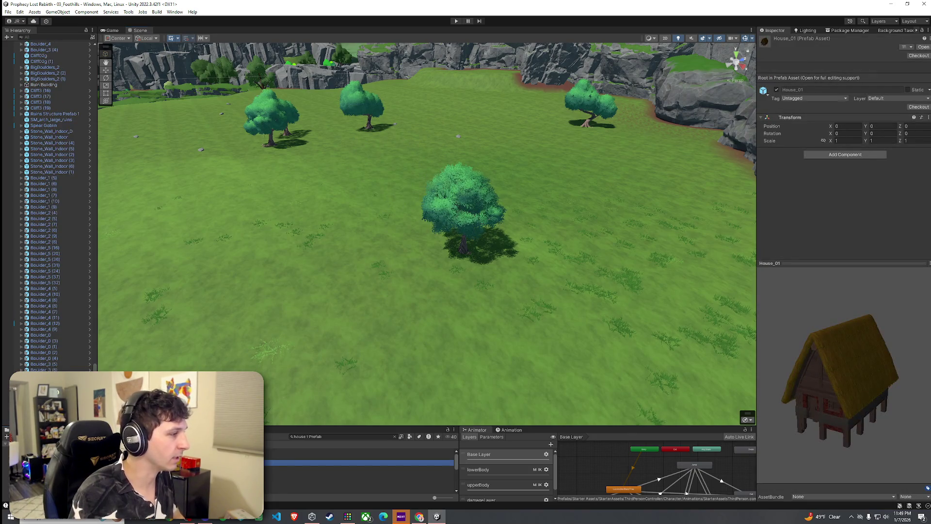
key(Up)
key(Down)
key(Down)
key(Down)
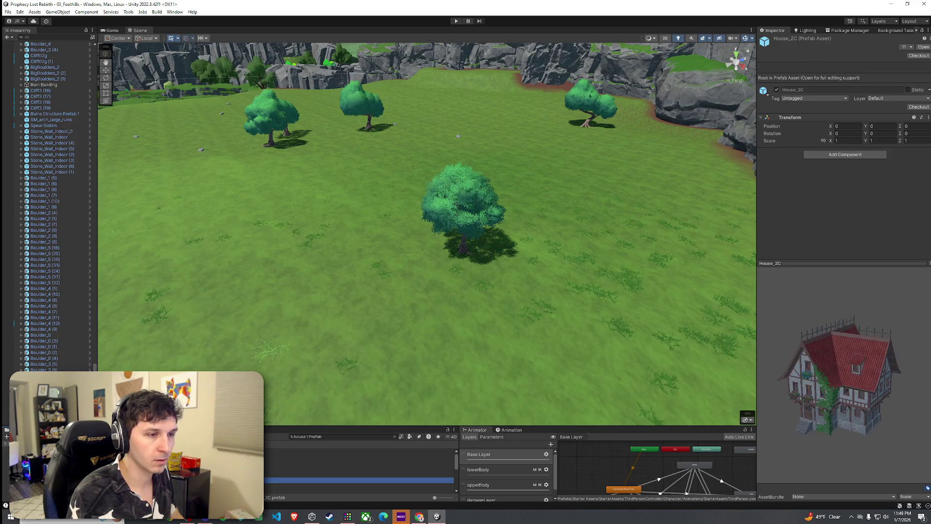
mouse_move(340, 480)
mouse_down()
mouse_move(325, 238)
mouse_move(363, 193)
mouse_move(372, 160)
mouse_up()
- Select and frame the house's stone foundation, then undo an accidental downward move
click(368, 190)
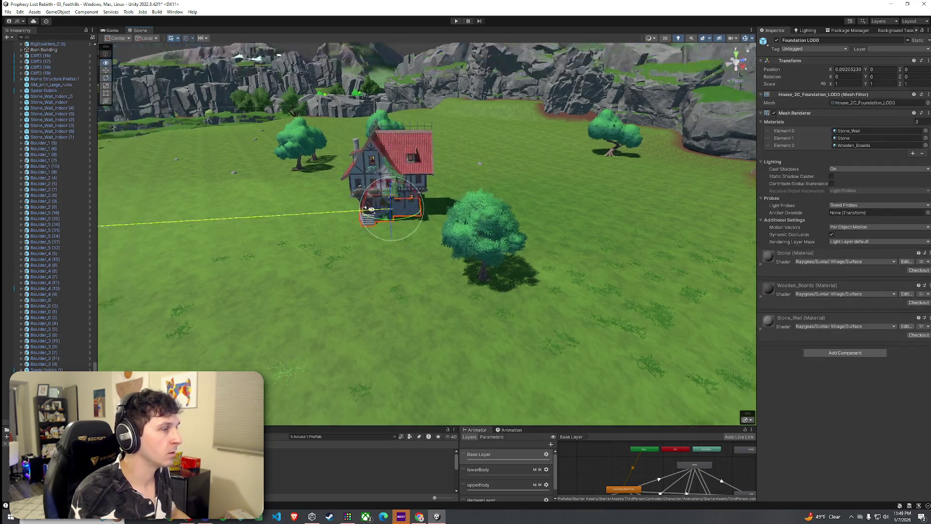
key(f)
scroll(359, 202, up, 3)
scroll(359, 202, down, 8)
key(w)
drag(477, 233, 477, 236)
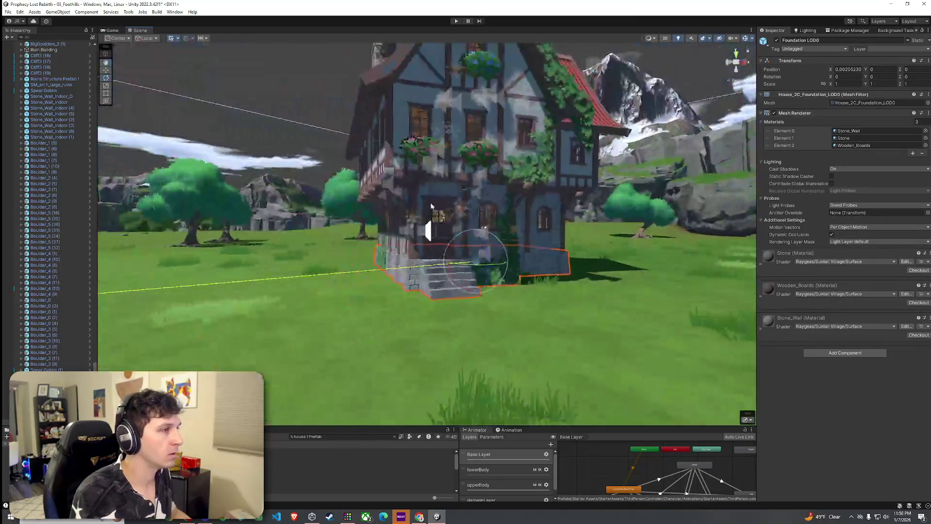
key(ctrl+z)
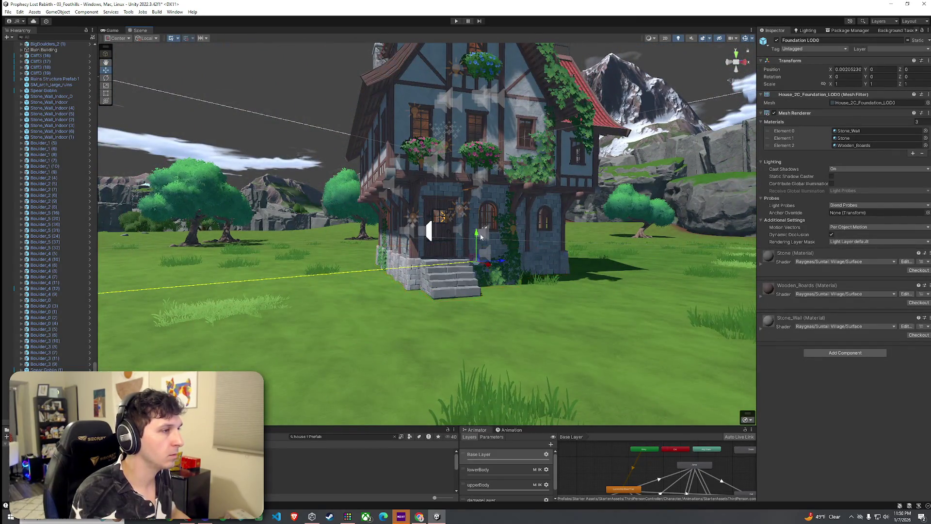
key(ctrl+z)
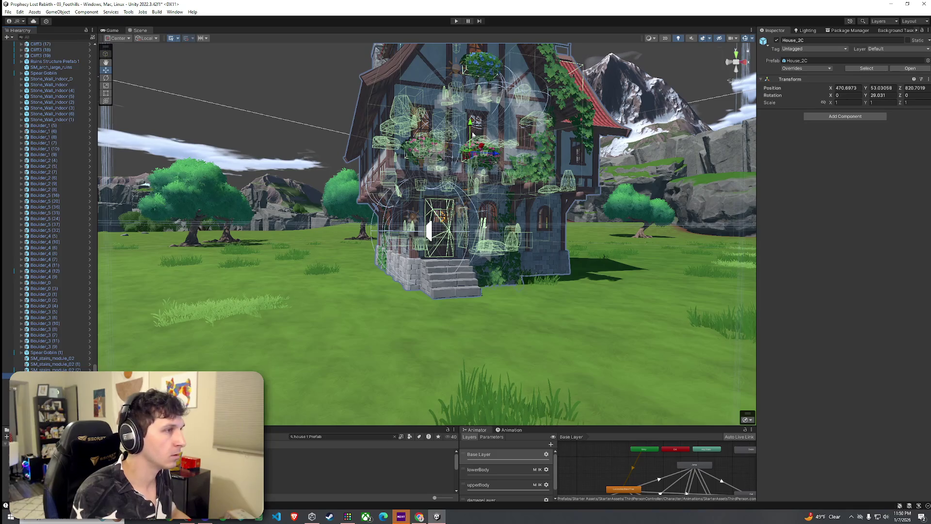
- Set House_2C's Position Y to 53.73 so it rests on the meadow
drag(471, 128, 472, 129)
click(499, 293)
mouse_move(499, 293)
mouse_down()
mouse_move(562, 319)
mouse_move(491, 237)
mouse_up()
scroll(561, 319, up, 3)
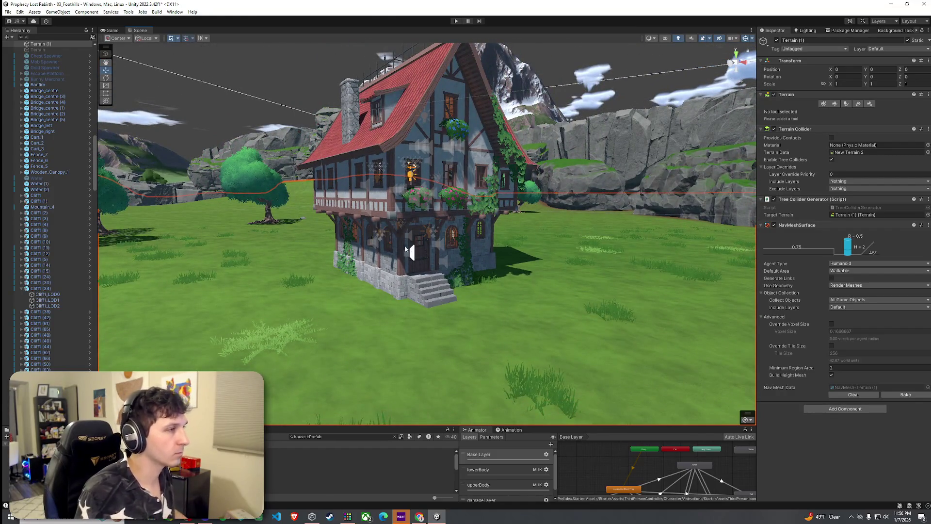
click(411, 252)
drag(423, 149, 423, 142)
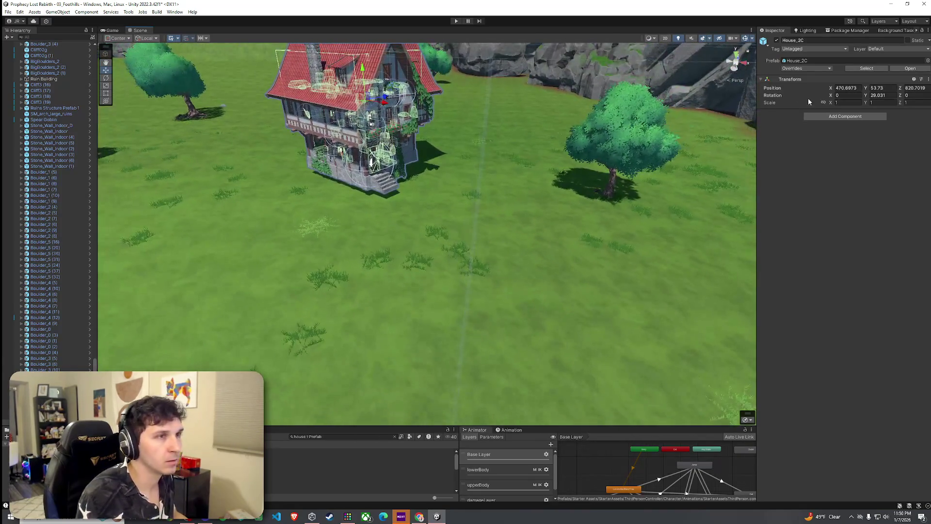
click(555, 175)
click(803, 96)
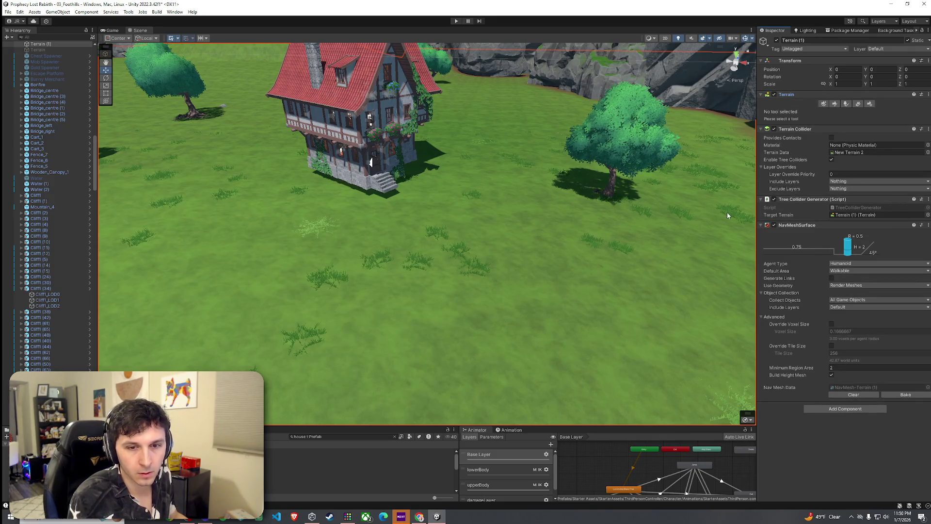
mouse_move(713, 223)
mouse_down()
mouse_move(594, 191)
mouse_move(612, 192)
mouse_move(595, 238)
mouse_up()
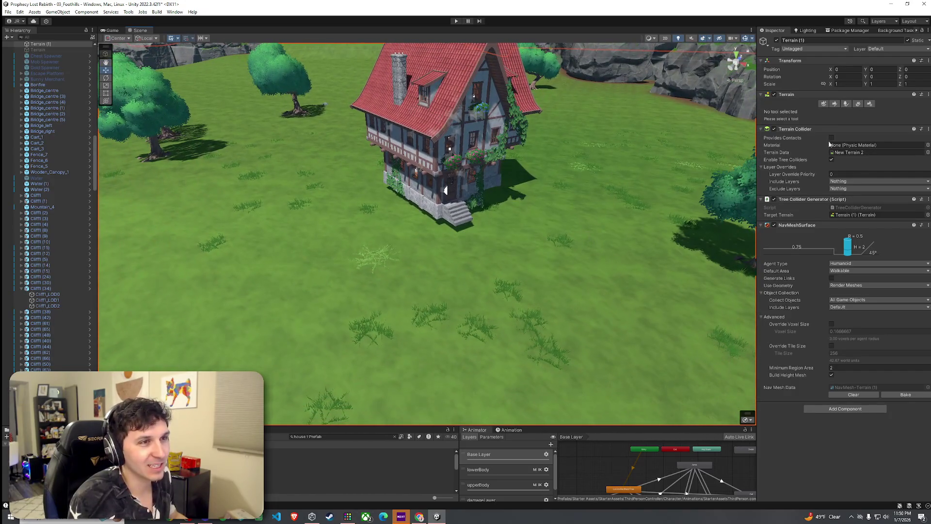
- Try Raise or Lower, then use Set Height sampled from the house's base
click(835, 103)
click(805, 112)
click(800, 140)
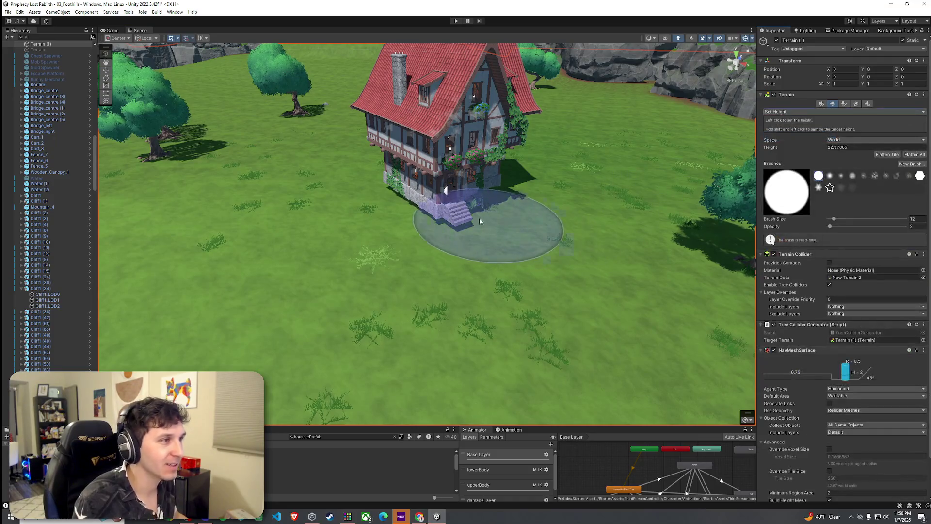
click(803, 111)
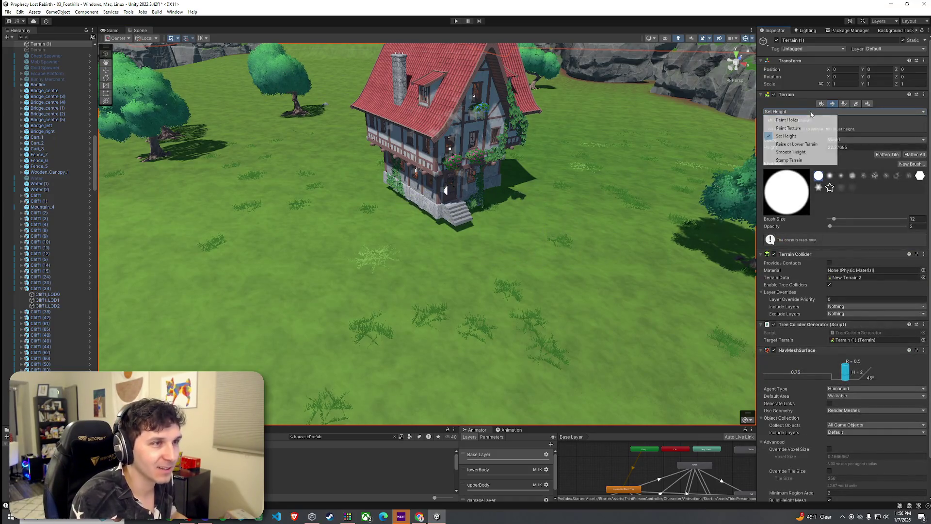
click(798, 144)
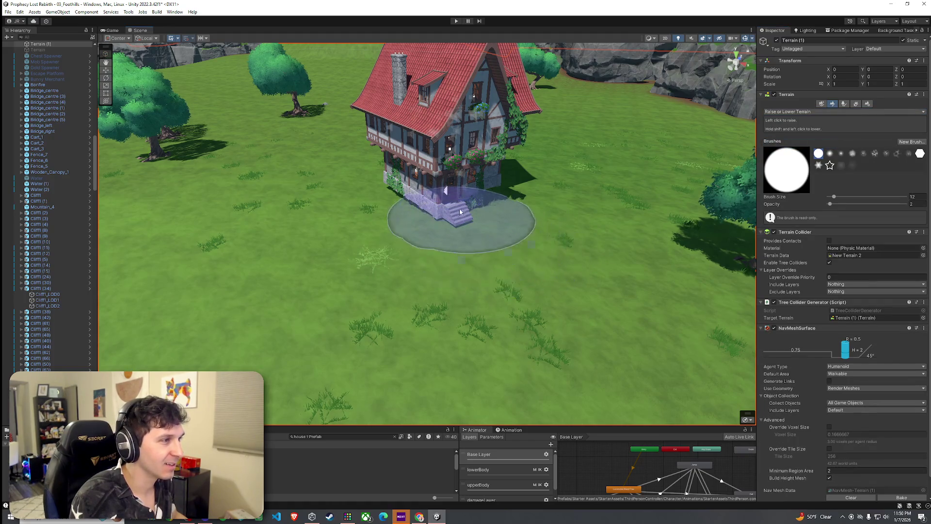
click(803, 112)
click(800, 141)
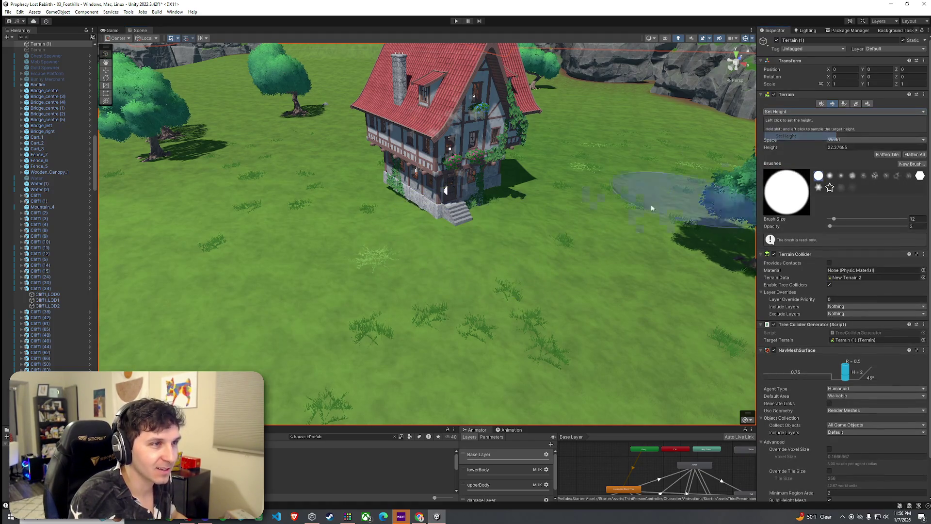
shift+click(458, 223)
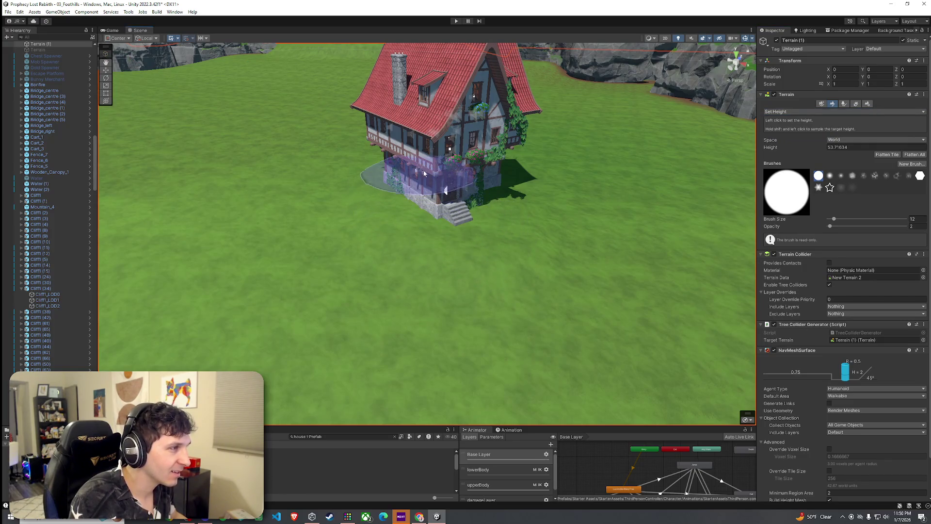
mouse_move(453, 190)
mouse_down()
mouse_move(625, 205)
mouse_move(449, 203)
mouse_move(461, 177)
mouse_move(493, 206)
mouse_move(383, 222)
mouse_move(432, 250)
mouse_move(602, 215)
mouse_move(557, 210)
mouse_up()
mouse_move(607, 187)
mouse_down()
mouse_move(610, 228)
mouse_move(491, 152)
mouse_move(405, 253)
mouse_move(642, 175)
mouse_up()
- Switch the terrain brush to Smooth Height with opacity 9 and review the ground
click(811, 112)
click(803, 154)
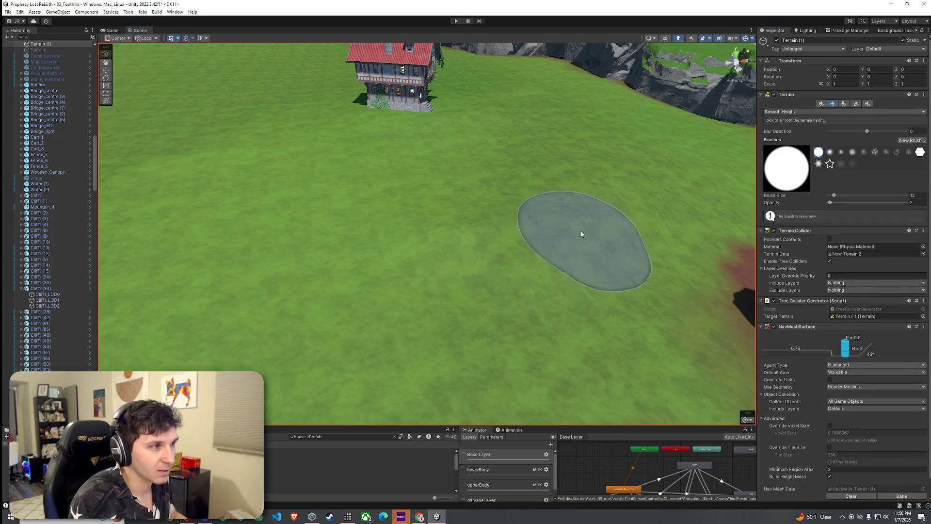
drag(830, 202, 835, 204)
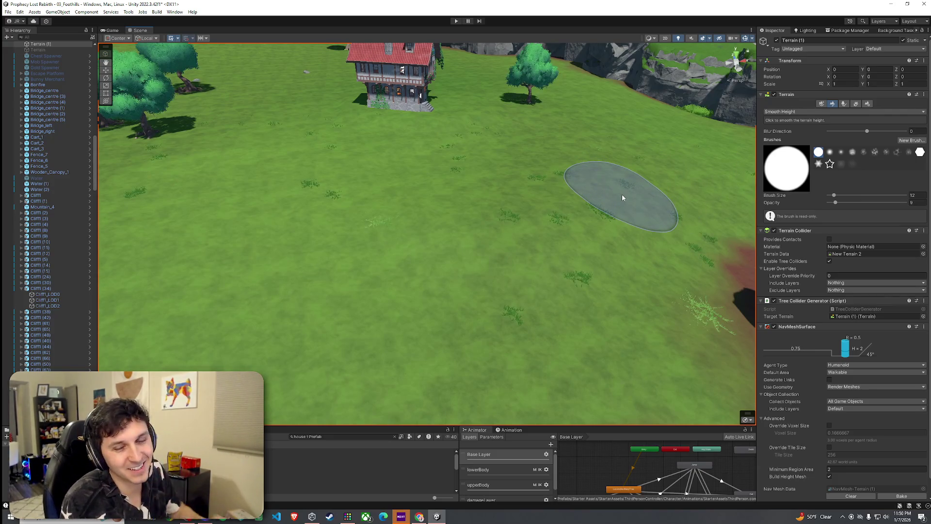
scroll(514, 190, up, 5)
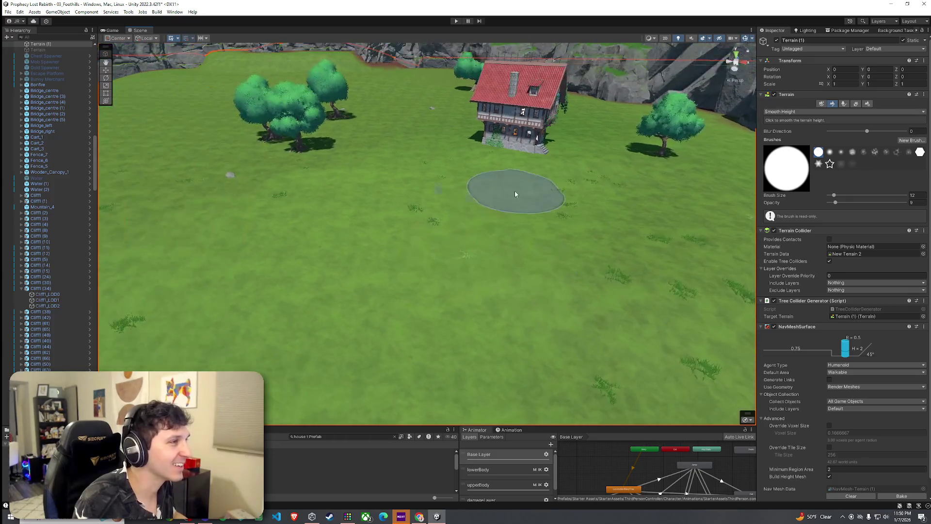
scroll(665, 218, down, 3)
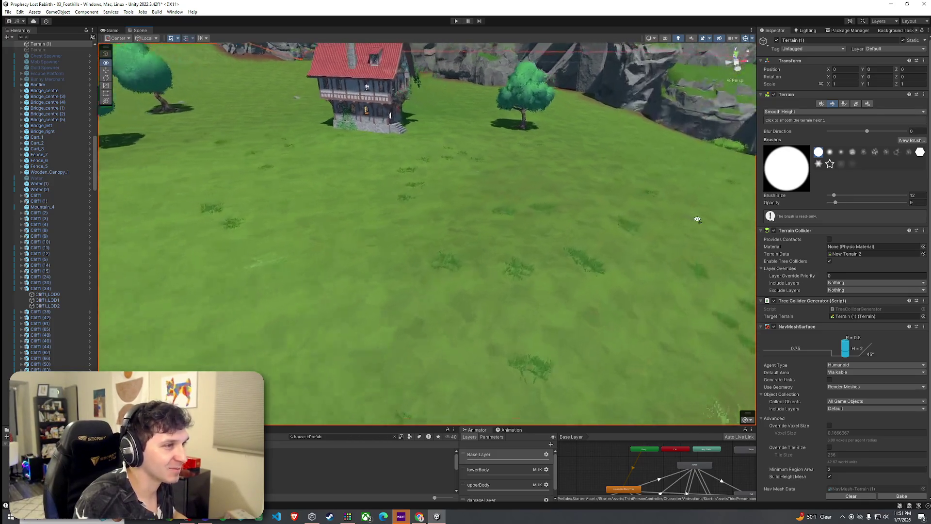
scroll(516, 202, up, 3)
scroll(587, 164, down, 3)
scroll(544, 174, up, 3)
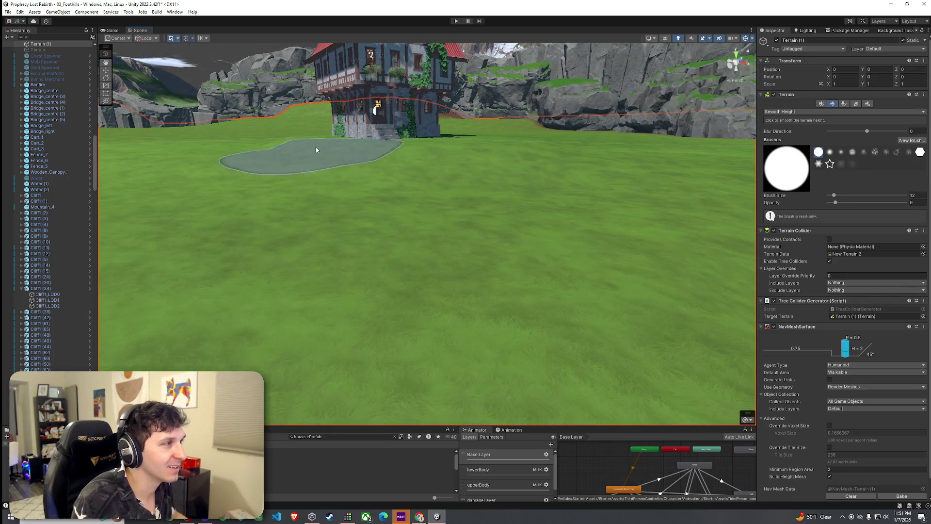
scroll(397, 134, up, 5)
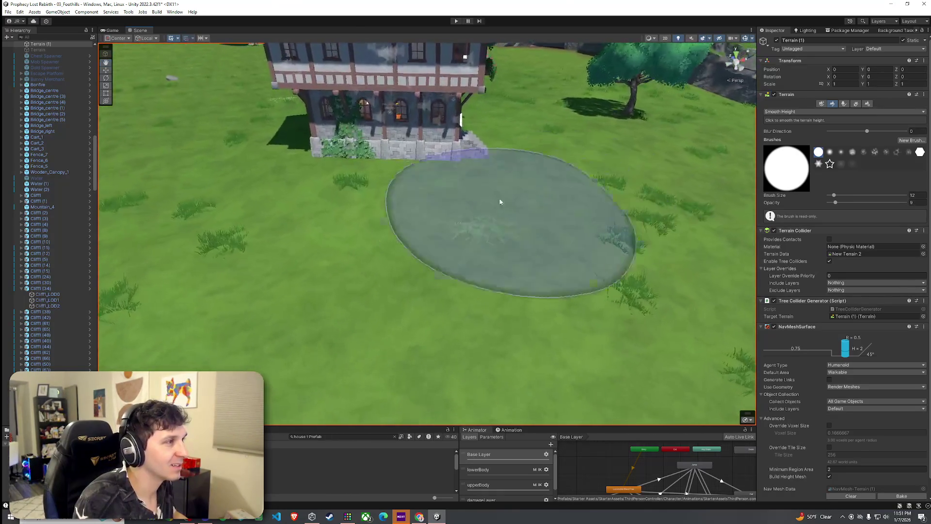
scroll(315, 134, down, 3)
mouse_move(316, 134)
mouse_down()
mouse_move(563, 156)
mouse_move(539, 181)
mouse_move(550, 178)
mouse_up()
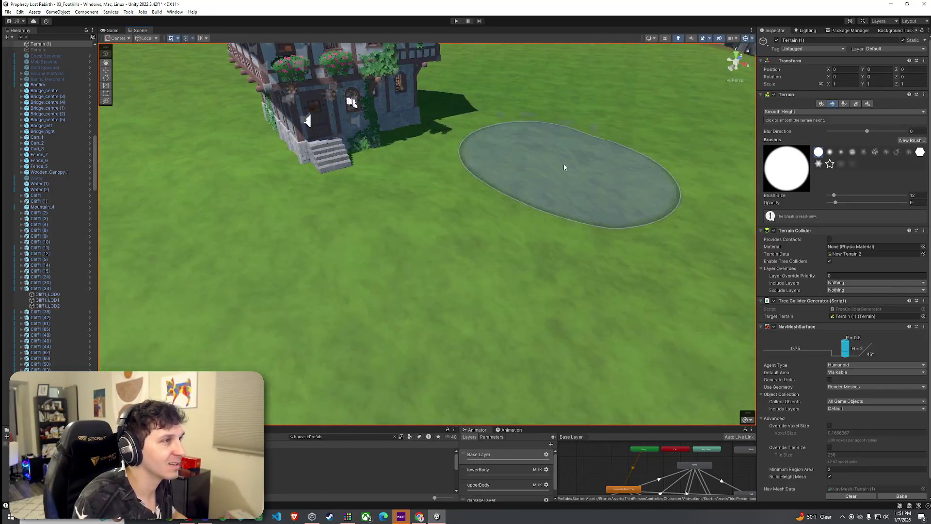
click(803, 112)
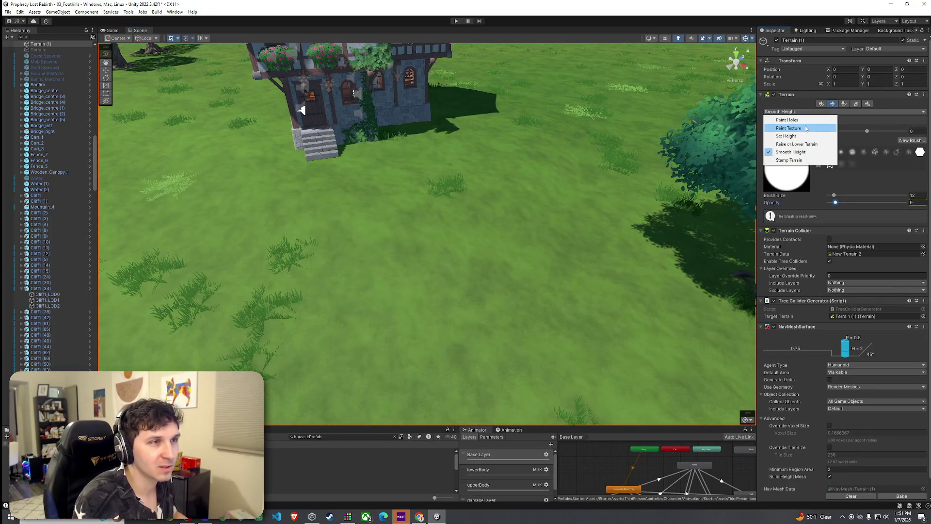
- Select the Cobblestone layer in Paint Texture and paint it around the house base
click(806, 130)
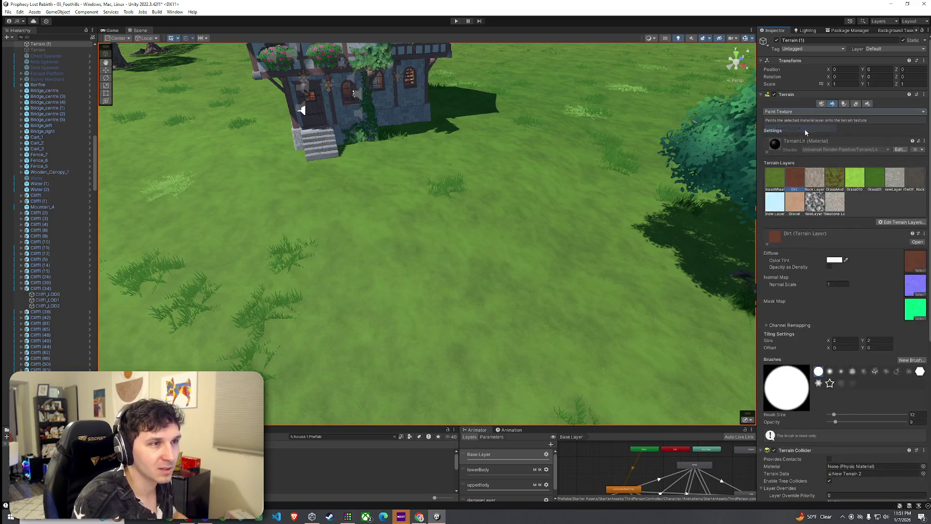
click(835, 202)
mouse_move(461, 145)
mouse_down()
mouse_move(382, 128)
mouse_move(362, 115)
mouse_move(371, 107)
mouse_up()
scroll(372, 102, up, 10)
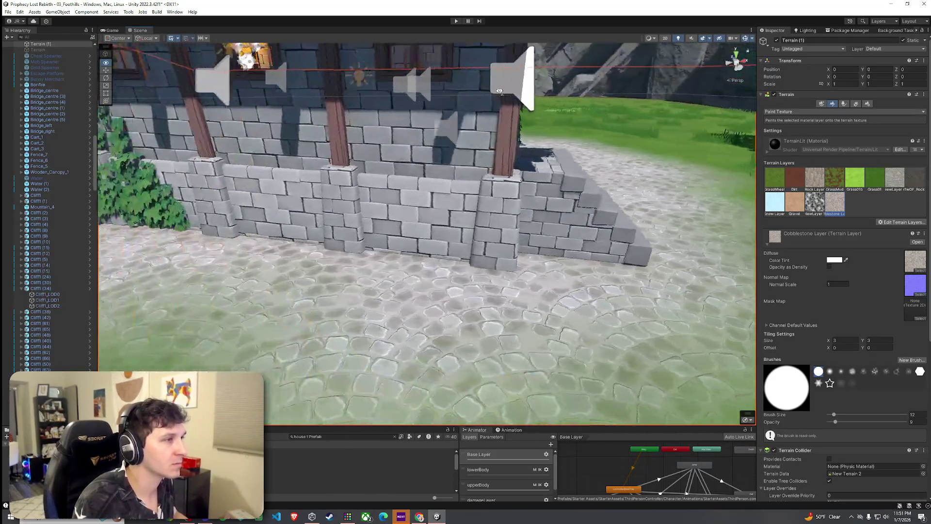
drag(500, 92, 884, 90)
mouse_move(194, 144)
mouse_down()
mouse_move(403, 225)
mouse_move(312, 395)
mouse_move(315, 373)
mouse_up()
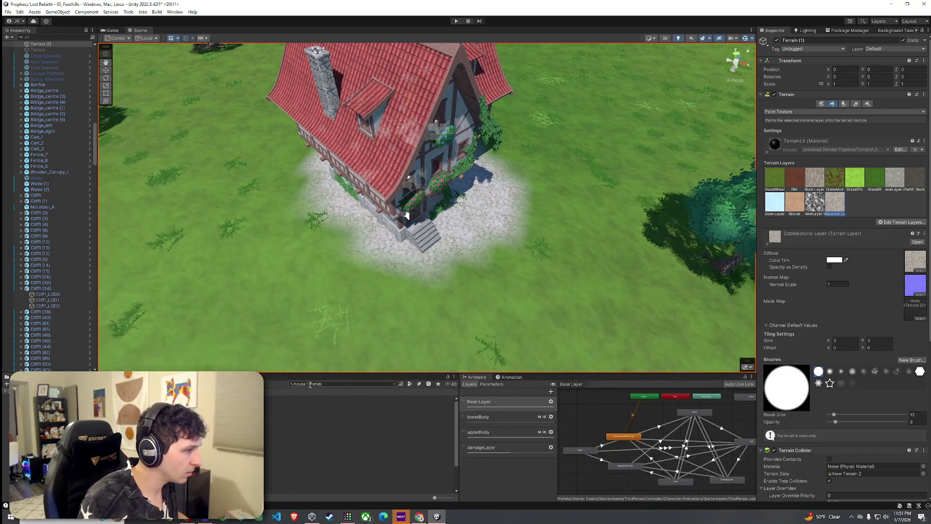
- Search for stone prefabs, try placing Stone_Base in the scene, then undo it
text(stone)
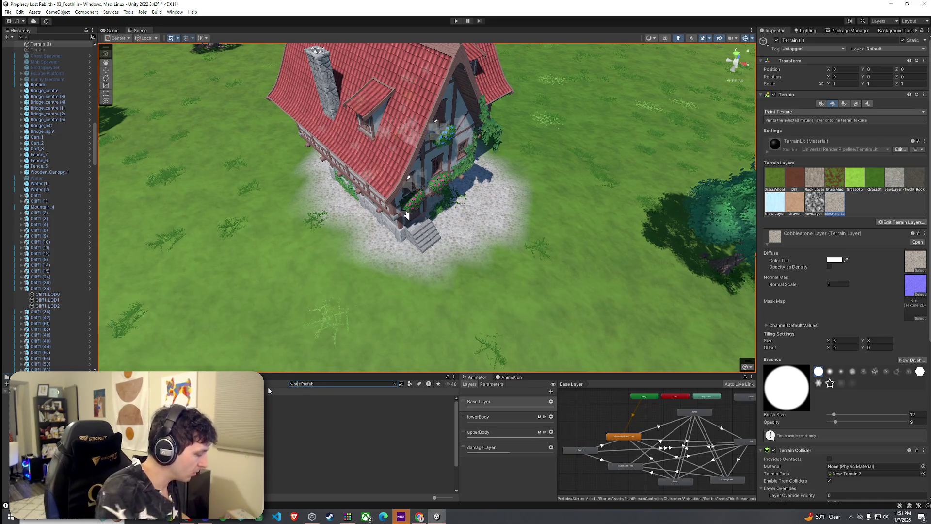
key(Down)
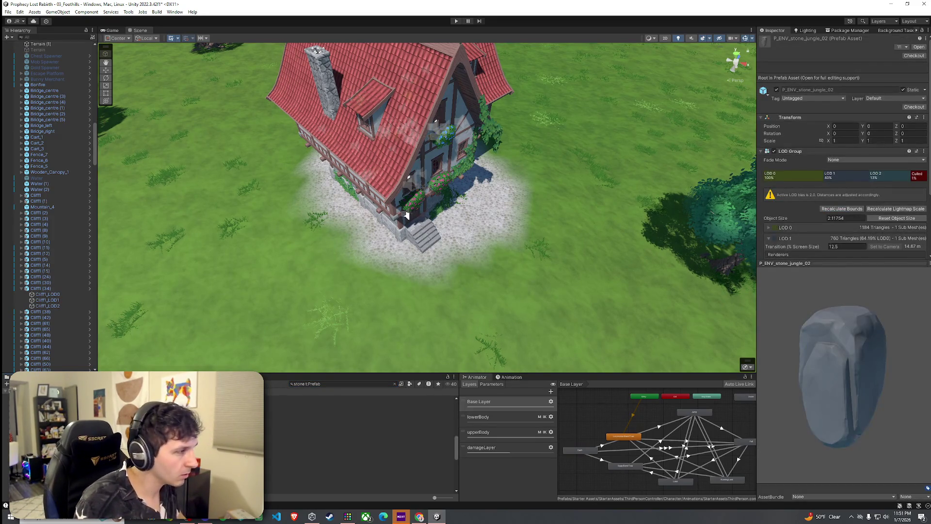
key(Up)
key(Up)
key(Up)
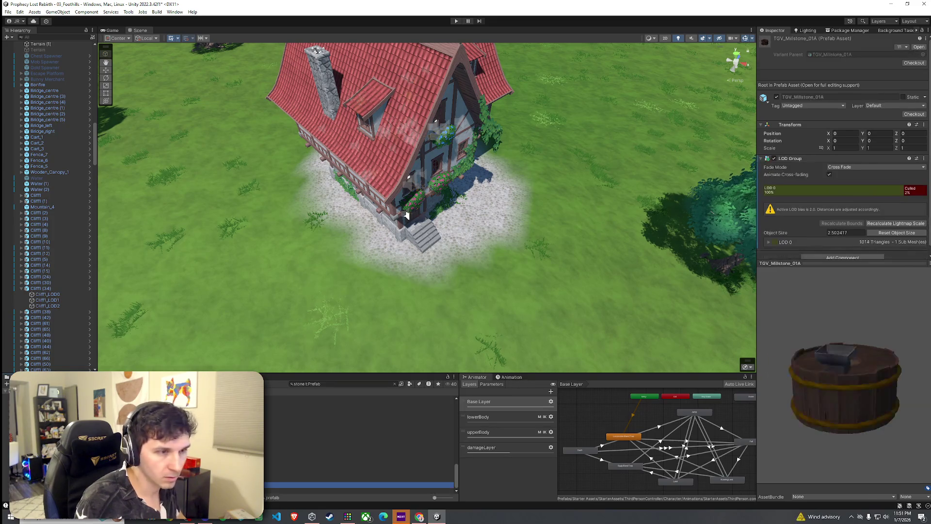
key(Up)
key(Up)
key(Up)
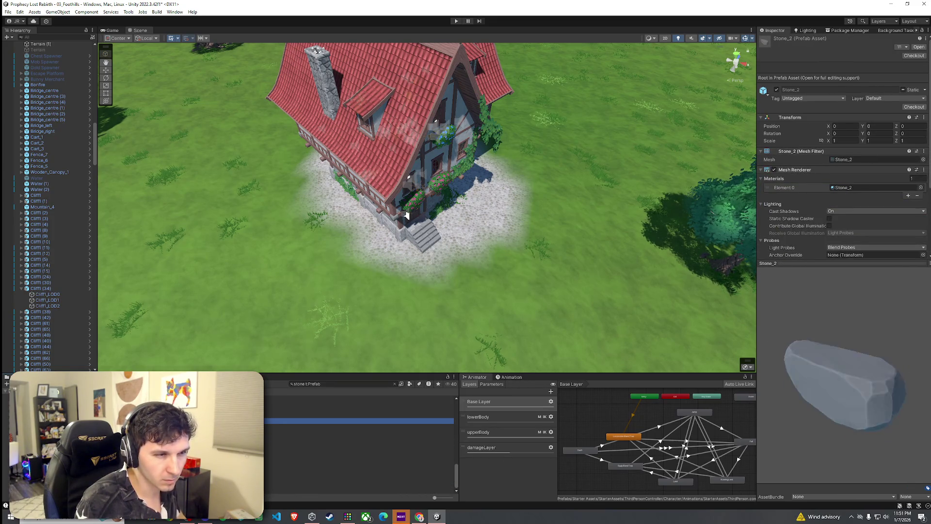
mouse_move(359, 438)
mouse_down()
mouse_move(387, 263)
mouse_move(385, 273)
mouse_up()
key(f)
drag(503, 239, 474, 230)
key(ctrl+z)
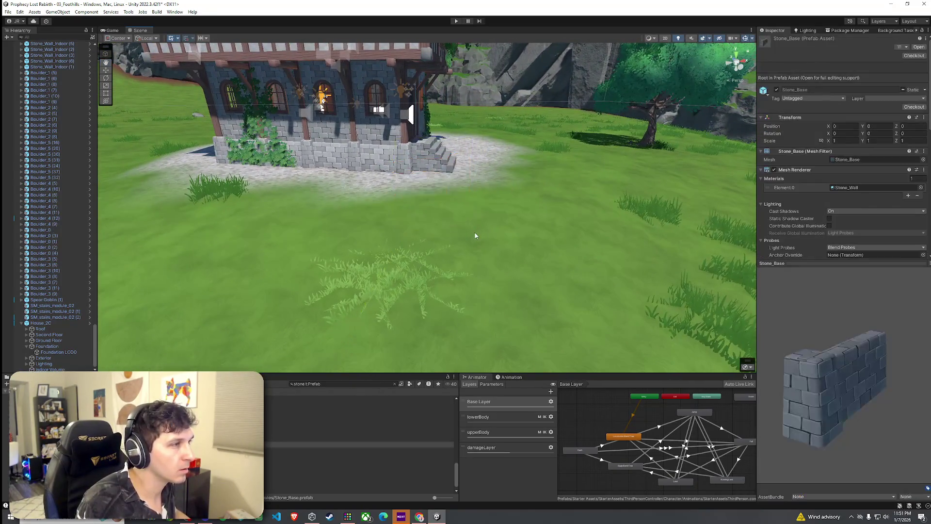
- Browse the stone prefabs and place P_MOD_BorderStone_03_concave beside the house
key(Up)
key(Down)
key(Up)
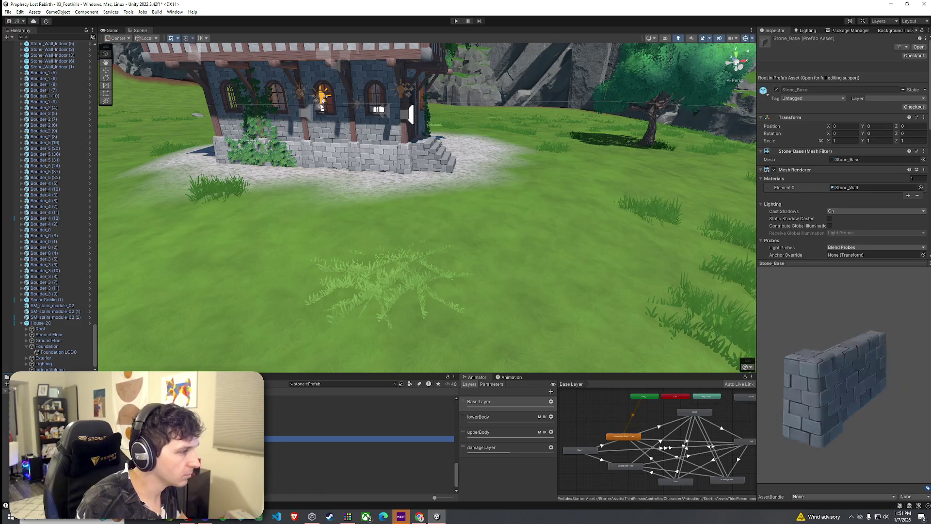
key(Up)
key(Up)
key(Up)
key(Up)
key(Up)
key(Up)
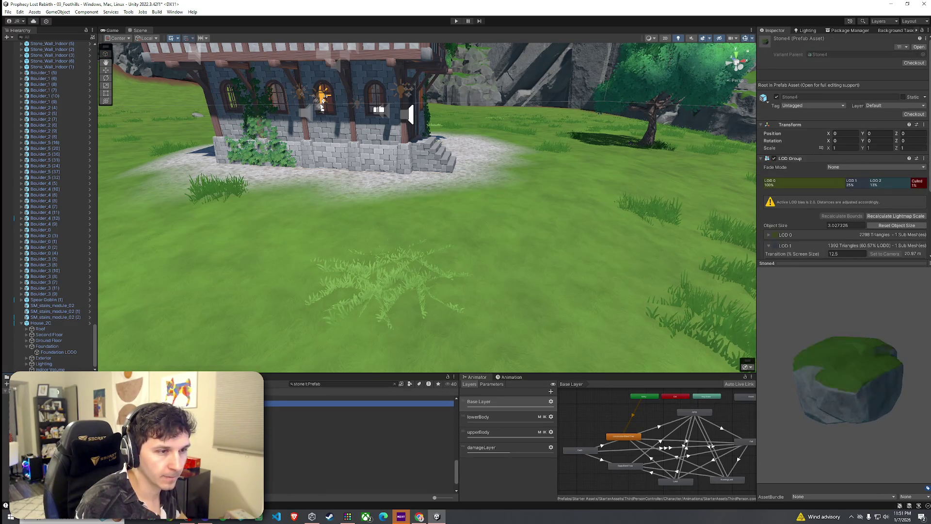
key(Up)
key(Up)
key(Up)
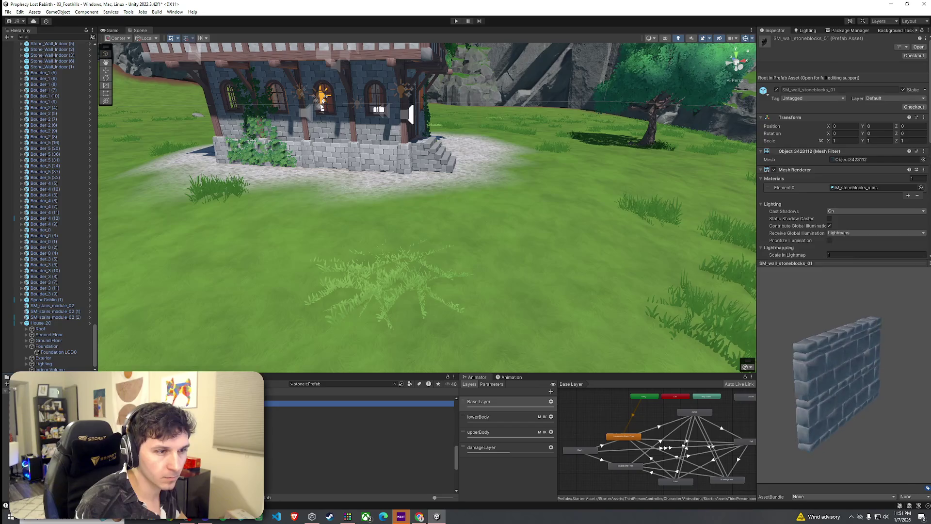
key(Down)
key(Down)
key(Down)
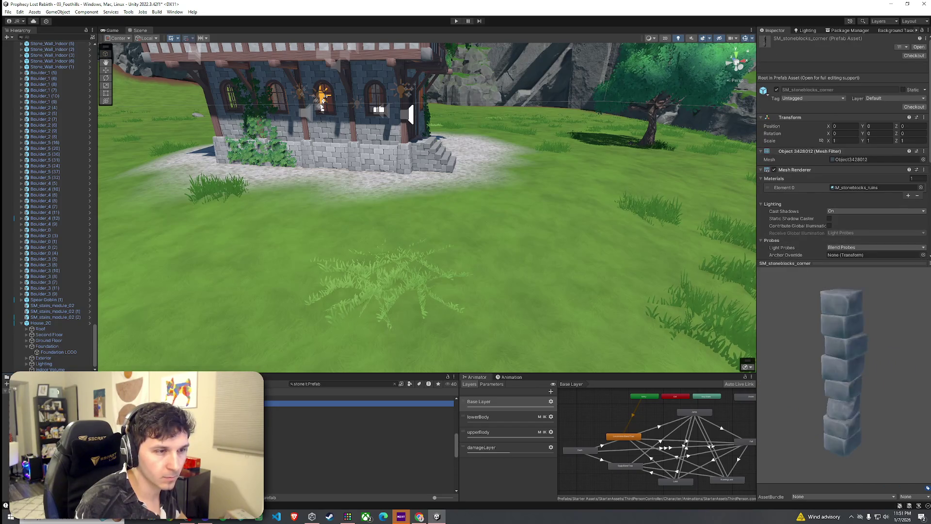
key(Up)
key(Up)
key(Up)
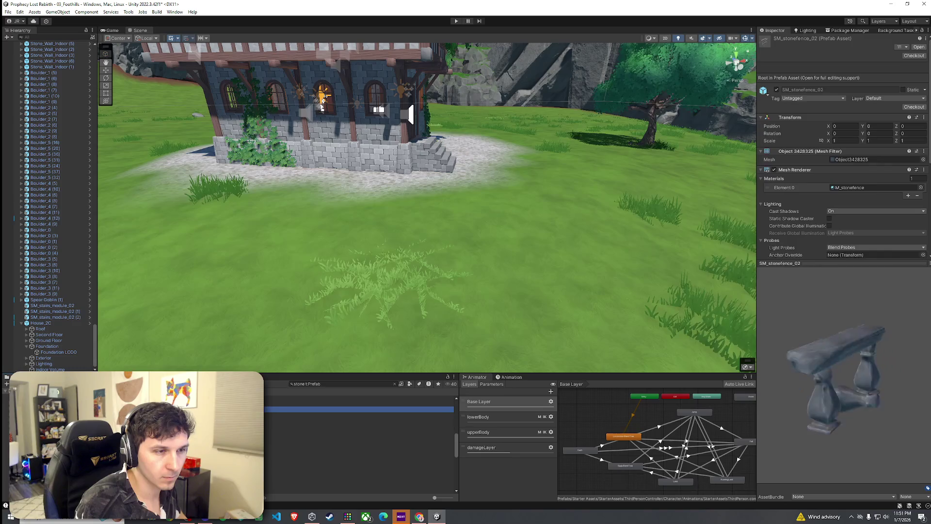
key(Down)
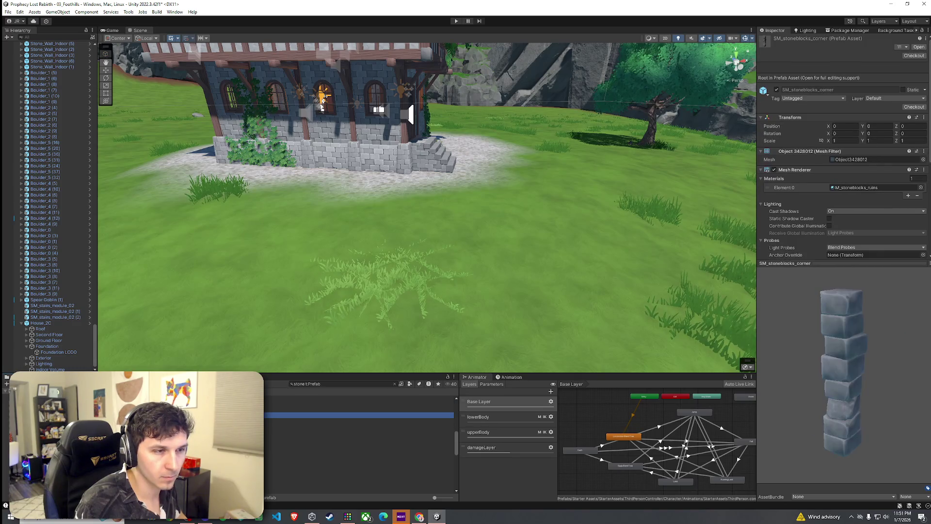
key(Up)
key(Down)
key(Down)
key(Down)
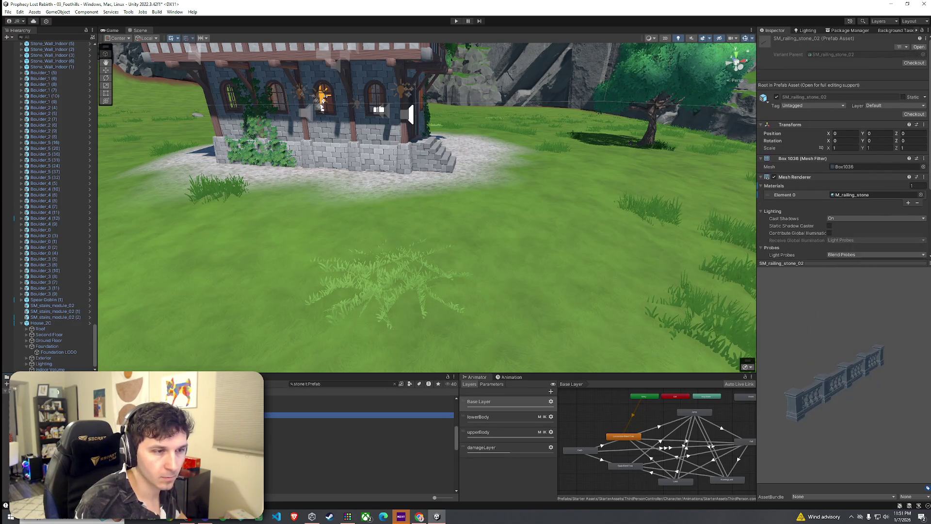
key(Up)
key(Up)
key(Up)
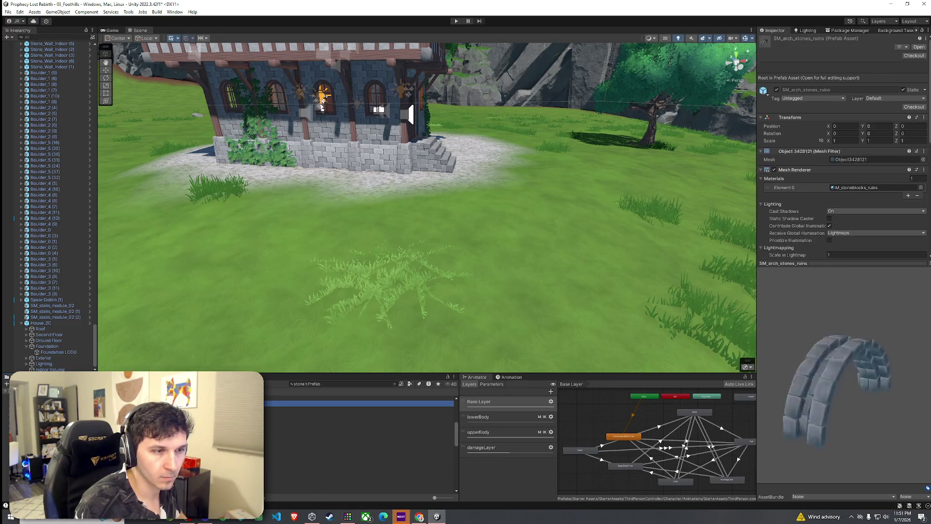
mouse_move(321, 108)
mouse_down()
mouse_move(442, 272)
mouse_move(298, 191)
mouse_move(347, 230)
mouse_move(636, 266)
mouse_move(553, 254)
mouse_move(642, 312)
mouse_up()
- Move the concave border stone near the house and add a rotated copy at the left corner
scroll(487, 235, down, 3)
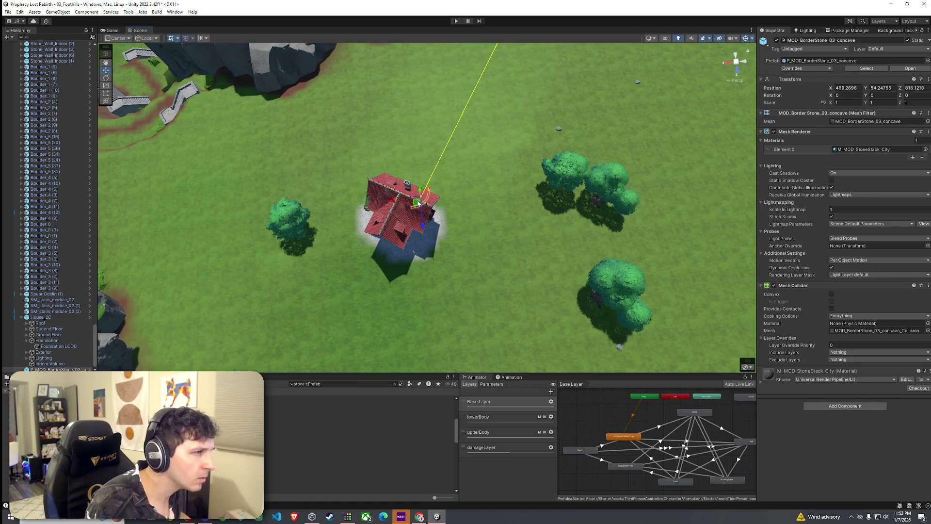
drag(421, 224, 435, 252)
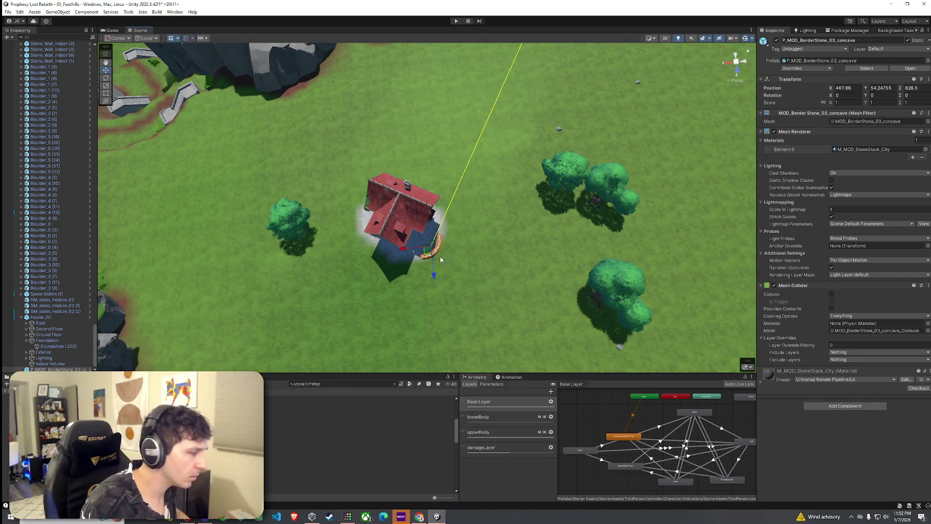
key(ctrl+d)
drag(428, 251, 363, 202)
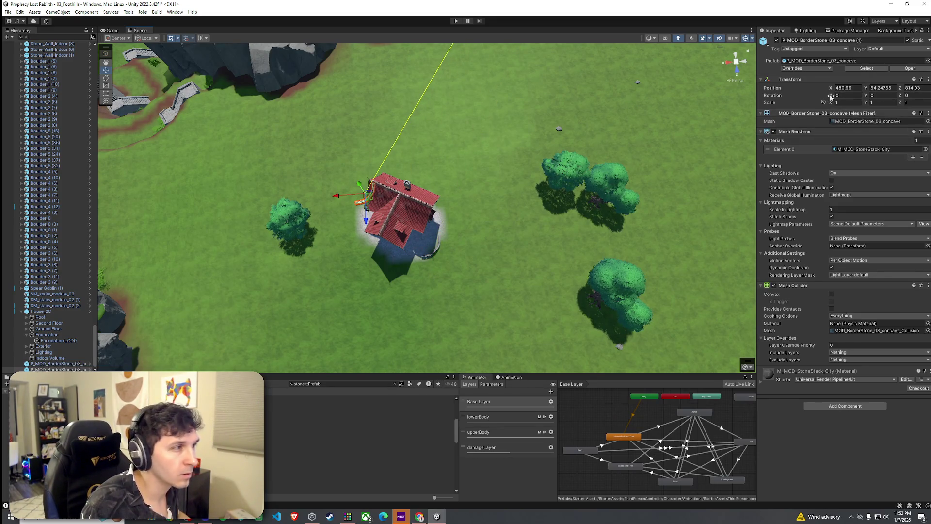
drag(867, 96, 201, 113)
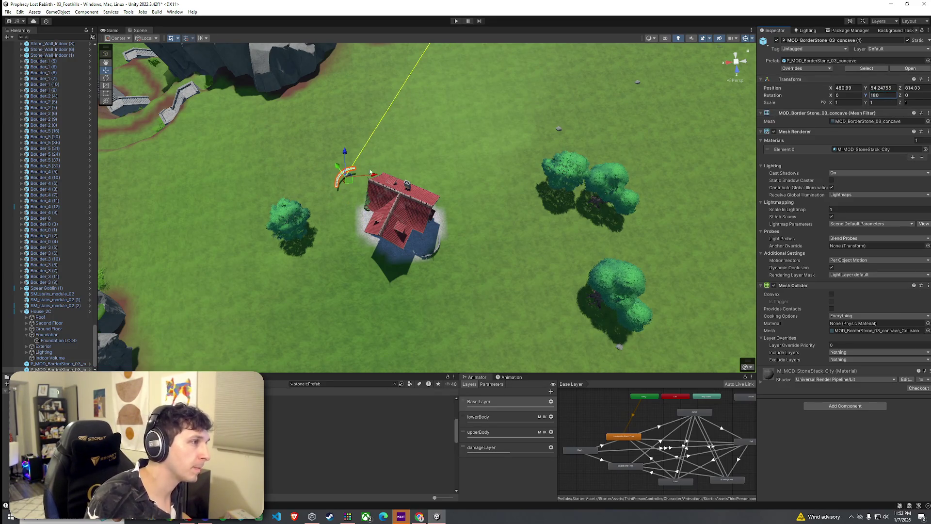
- Duplicate both border stones and rotate the copies to the house's top and bottom
scroll(367, 205, up, 5)
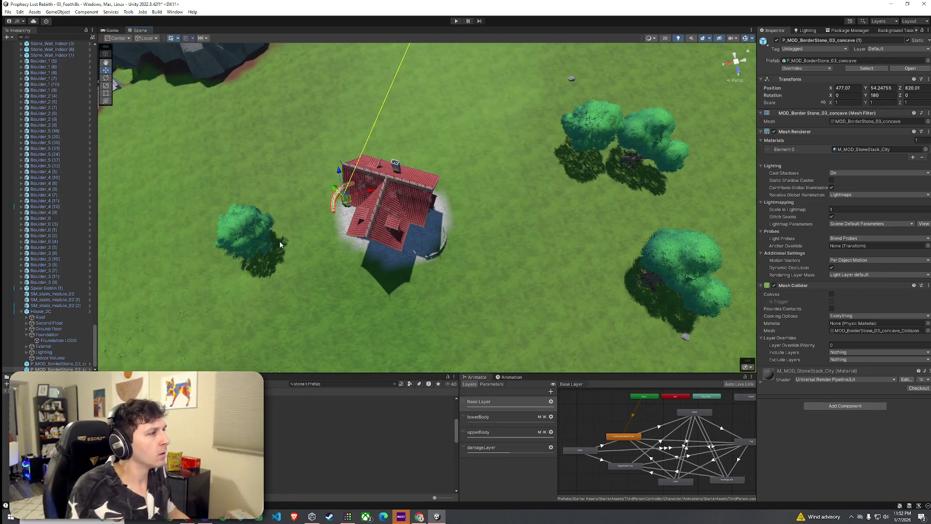
shift+click(445, 245)
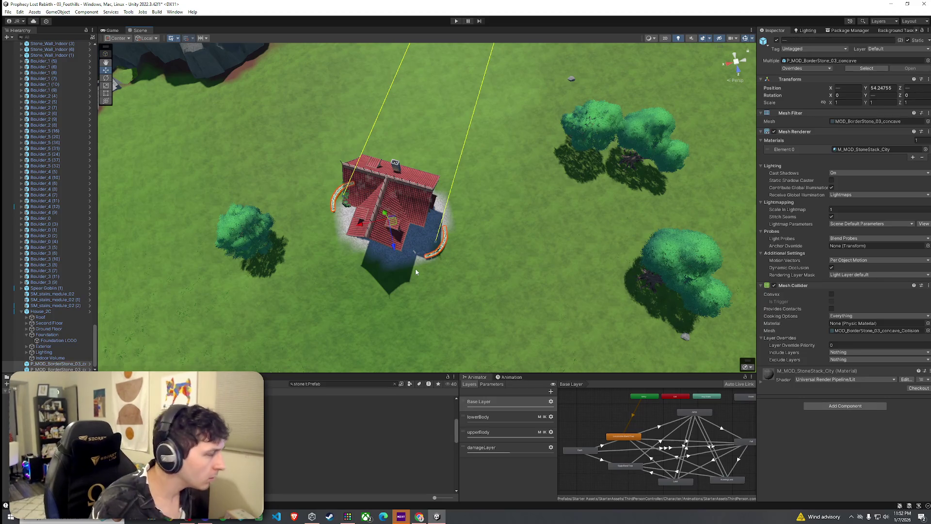
key(ctrl+d)
key(e)
mouse_move(397, 229)
mouse_down()
mouse_move(331, 267)
mouse_move(287, 265)
mouse_move(516, 267)
mouse_move(484, 221)
mouse_up()
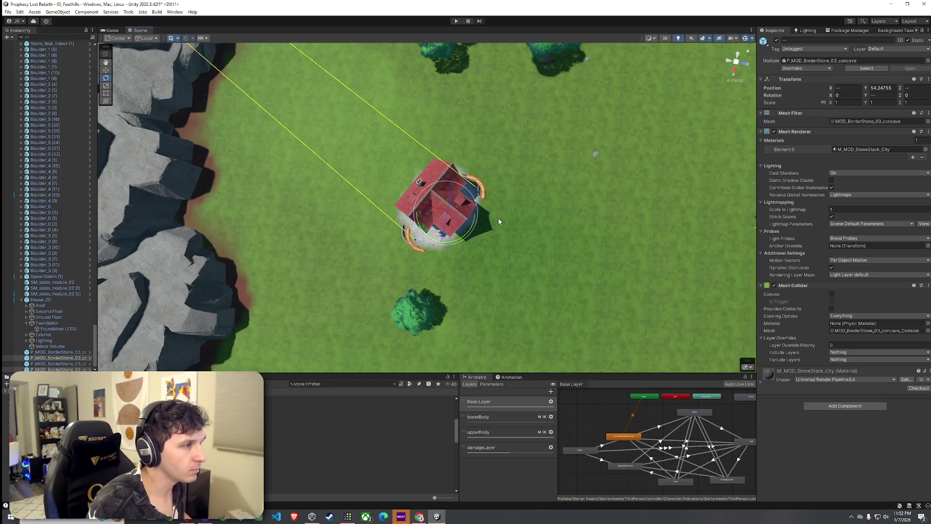
- Turn one curved stone to 90° and move it and the top-left corner stone against the paving edge
click(484, 190)
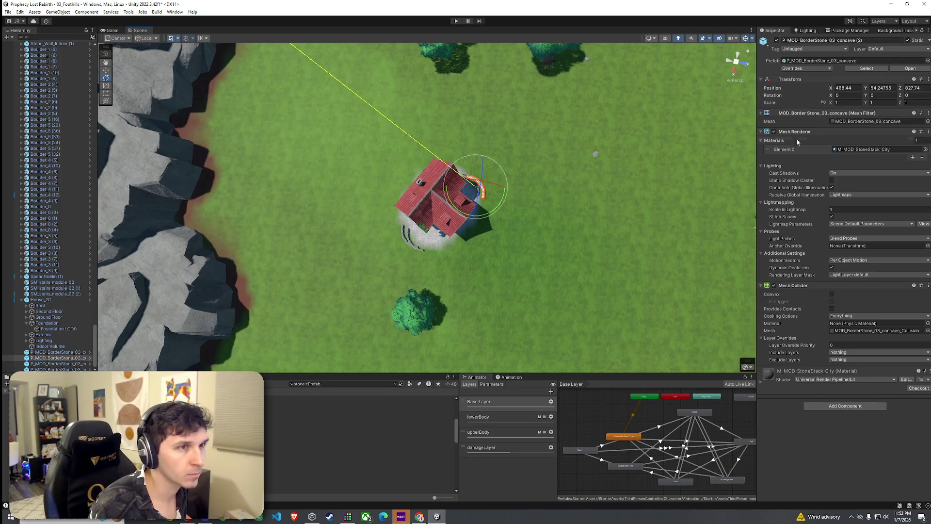
text(90)
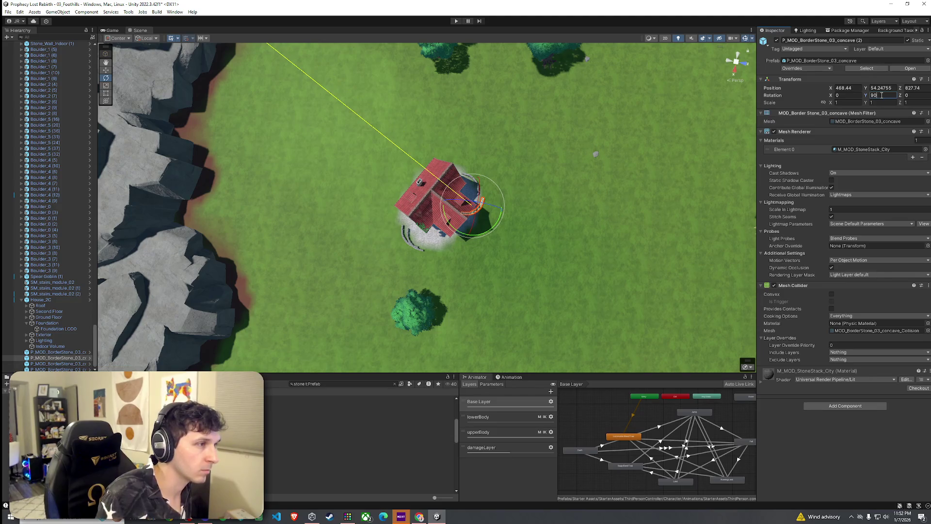
drag(468, 213, 460, 241)
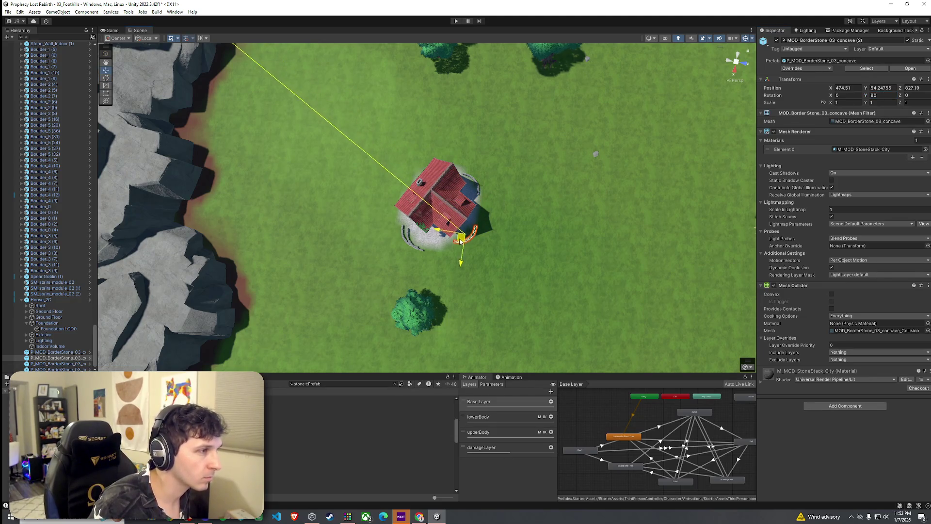
click(411, 181)
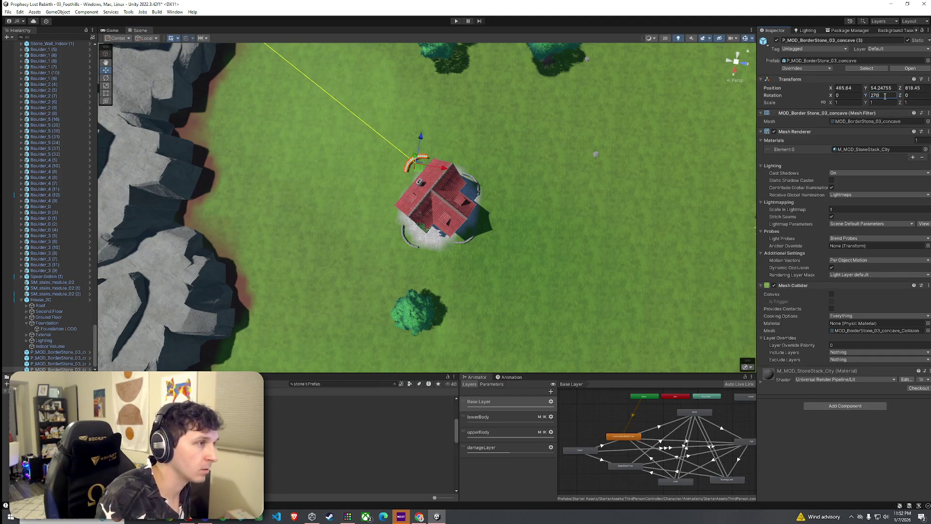
mouse_move(597, 204)
mouse_down()
mouse_move(598, 87)
mouse_move(544, 102)
mouse_up()
drag(306, 181, 349, 185)
- Slide the other curved border stones left so they sit tight against the paving edge
click(430, 242)
mouse_move(438, 237)
mouse_down()
mouse_move(384, 239)
mouse_move(524, 181)
mouse_move(469, 166)
mouse_move(427, 196)
mouse_up()
key(w)
click(352, 191)
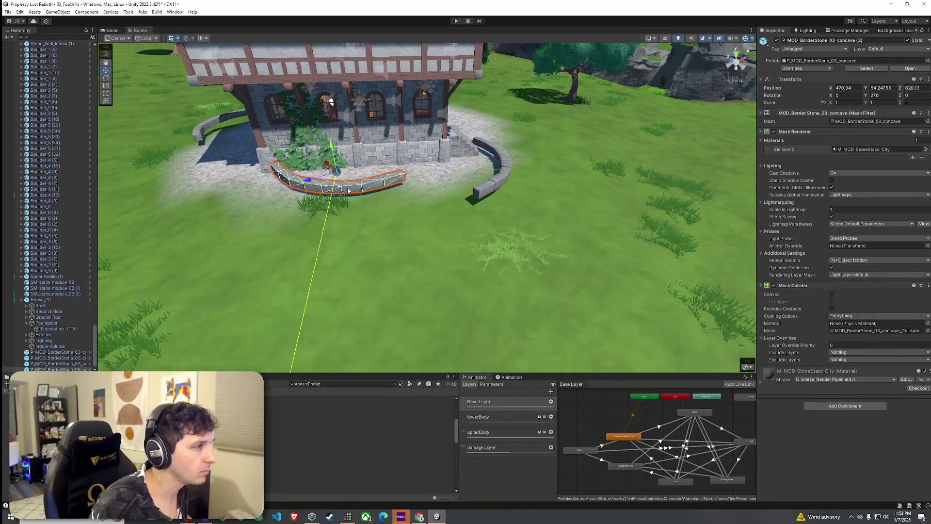
mouse_move(334, 176)
mouse_down()
mouse_move(267, 180)
mouse_move(444, 161)
mouse_move(829, 157)
mouse_up()
click(591, 206)
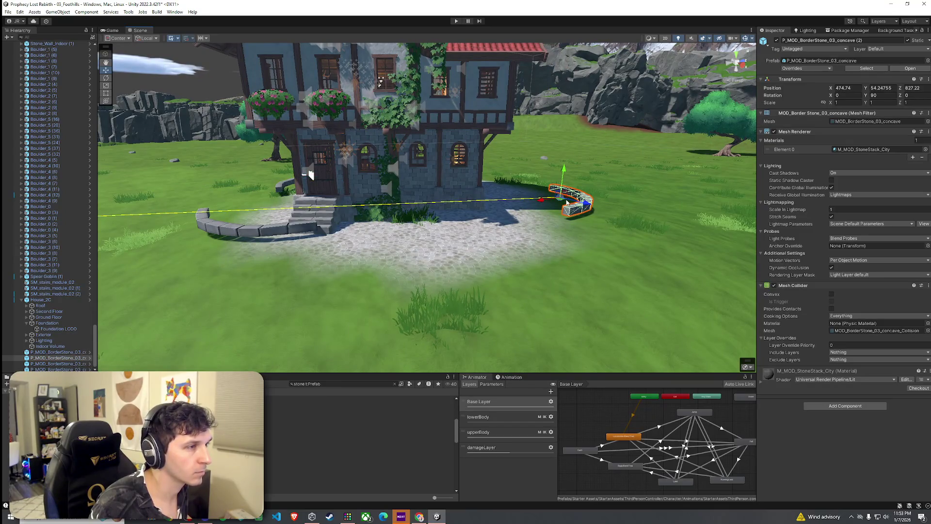
mouse_move(563, 199)
mouse_down()
mouse_move(421, 228)
mouse_move(504, 237)
mouse_up()
click(421, 228)
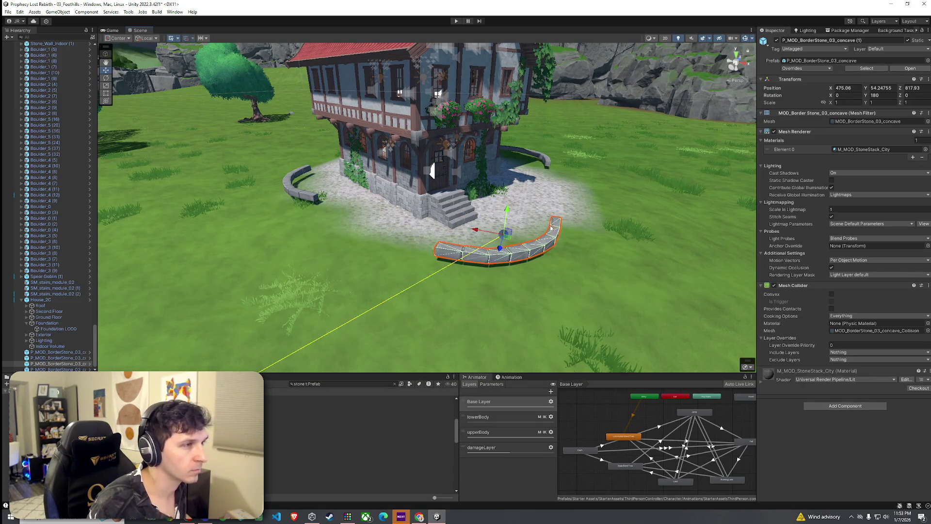
- Place a P_MOD_BorderStone_03_straight piece beside the curved wall and nudge the front curved stone to meet it
click(359, 415)
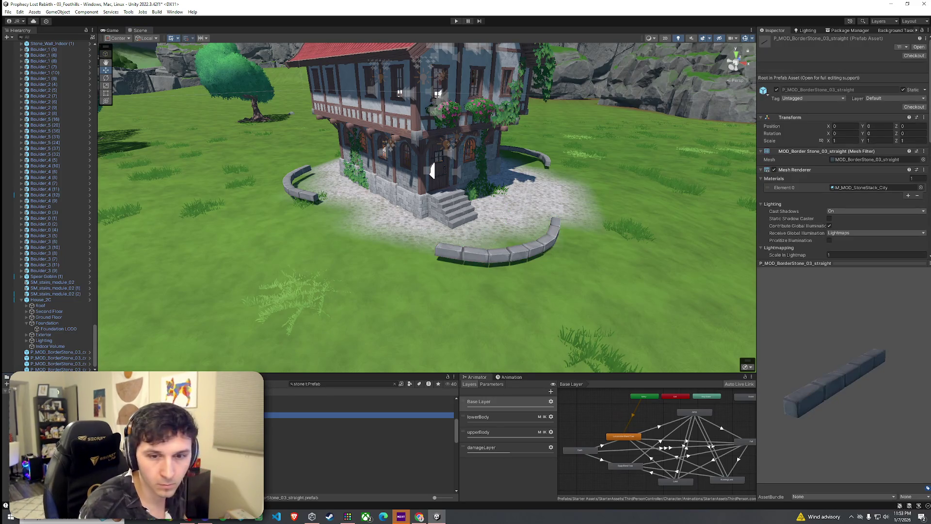
mouse_move(359, 414)
mouse_down()
mouse_move(520, 272)
mouse_move(524, 228)
mouse_move(432, 249)
mouse_up()
click(467, 254)
drag(511, 241, 503, 234)
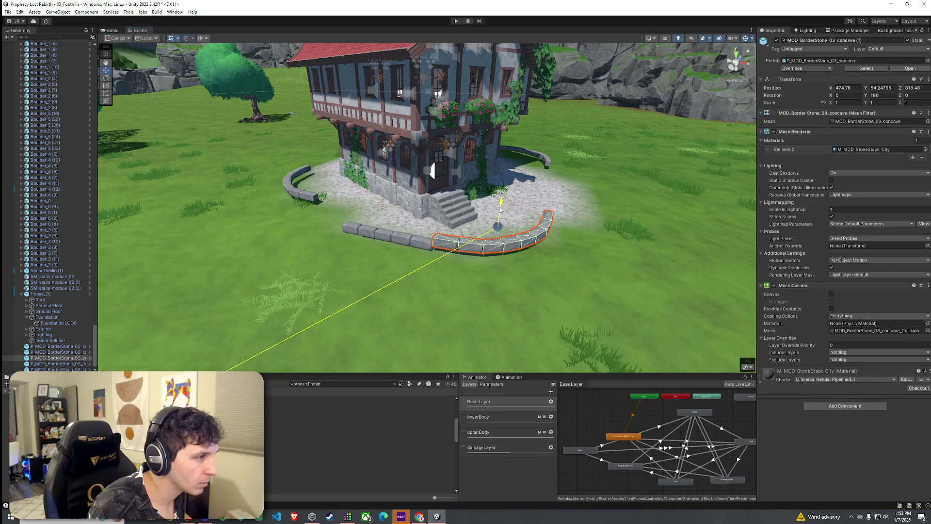
click(617, 352)
mouse_move(616, 353)
mouse_down()
mouse_move(432, 280)
mouse_move(520, 276)
mouse_move(381, 238)
mouse_up()
- Duplicate the straight border stone and slide the copy left to extend the wall
click(371, 237)
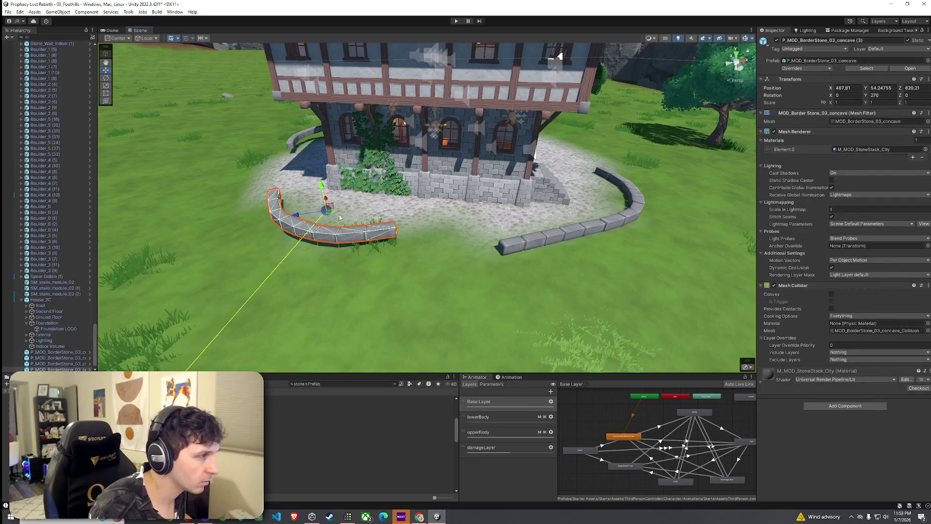
click(509, 245)
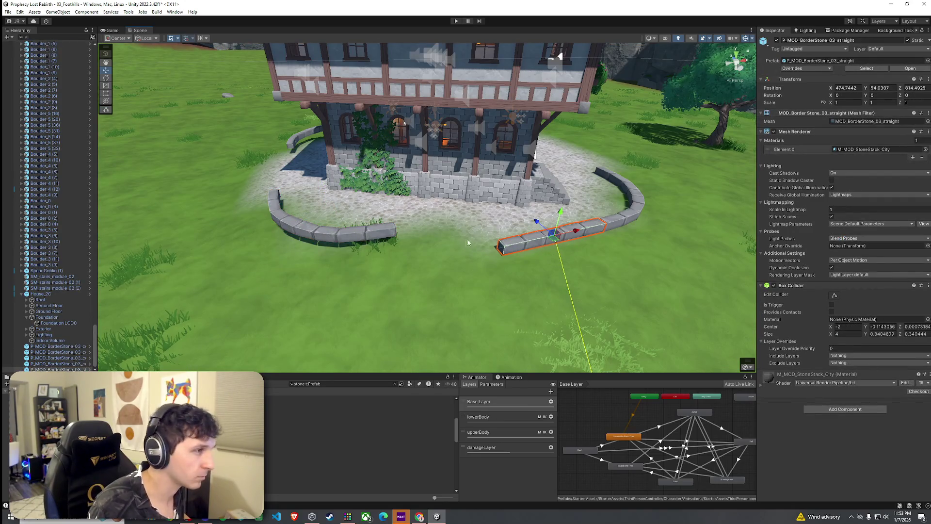
key(ctrl+d)
mouse_move(574, 234)
mouse_down()
mouse_move(451, 266)
mouse_move(464, 263)
mouse_up()
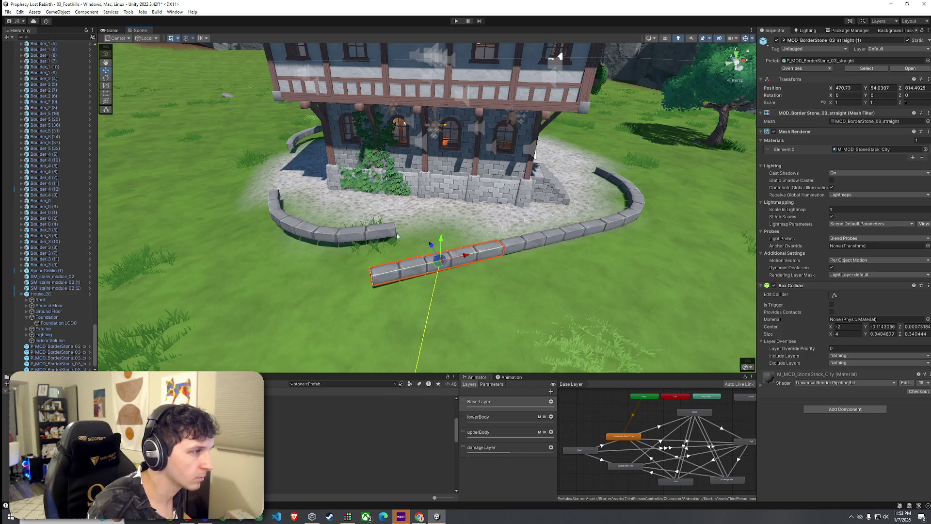
- Move the curved stone at the wall's left end to join the straight pieces
click(342, 234)
mouse_move(330, 216)
mouse_down()
mouse_move(287, 238)
mouse_move(295, 245)
mouse_move(290, 229)
mouse_up()
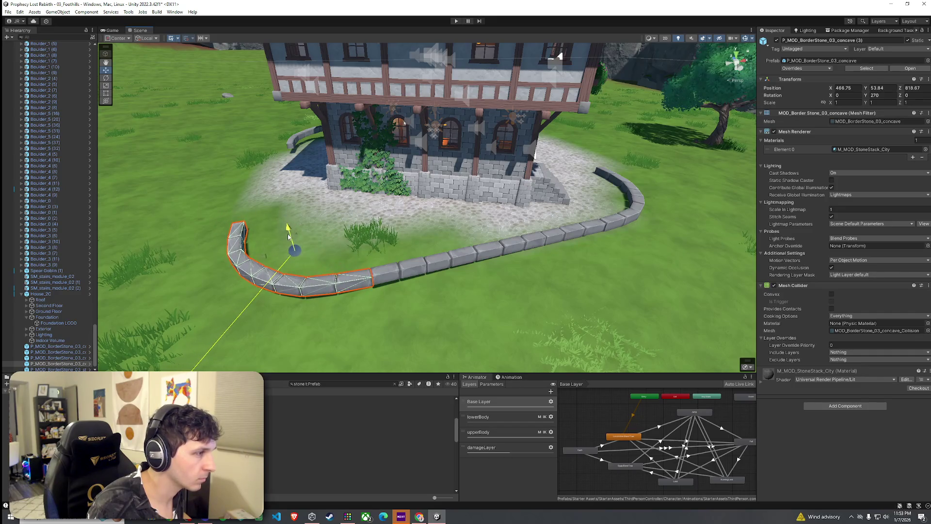
scroll(317, 260, up, 5)
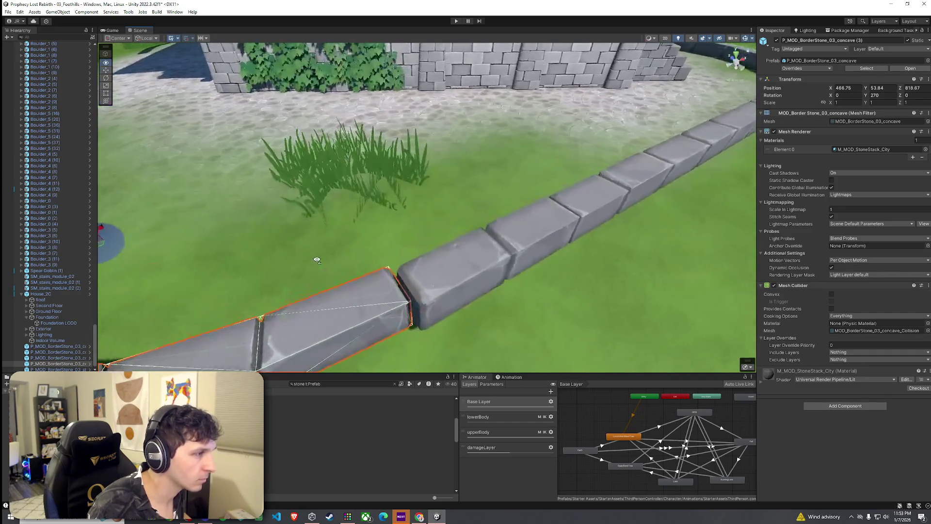
mouse_move(317, 260)
mouse_down()
mouse_move(311, 248)
mouse_move(308, 283)
mouse_move(437, 315)
mouse_move(397, 230)
mouse_move(515, 214)
mouse_move(441, 187)
mouse_move(466, 199)
mouse_move(446, 232)
mouse_up()
scroll(307, 266, down, 5)
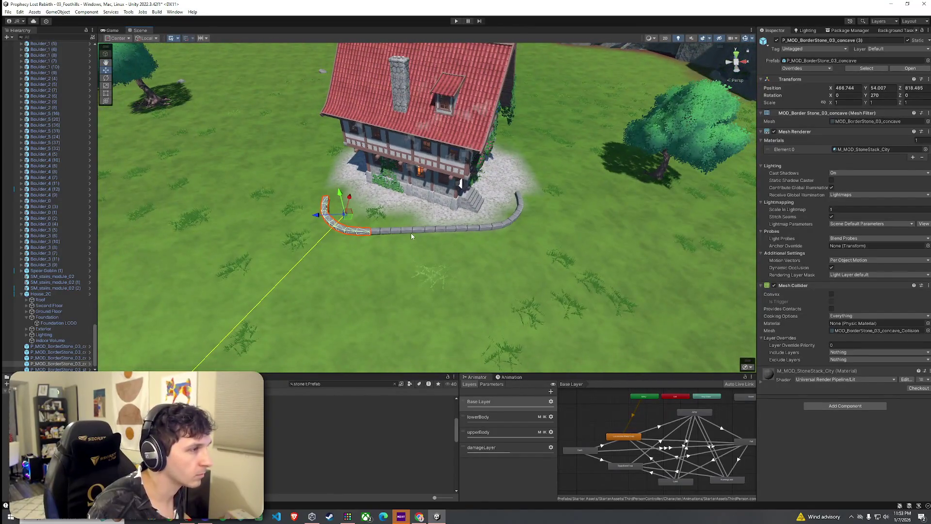
- Move both straight border stones together to the house's other side
click(446, 232)
shift+click(465, 232)
drag(431, 230, 364, 223)
mouse_move(548, 232)
mouse_down()
mouse_move(369, 220)
mouse_move(663, 202)
mouse_move(540, 214)
mouse_up()
- Lower curved border stone (2) to Y 53.872 so it rests on the grass
click(498, 212)
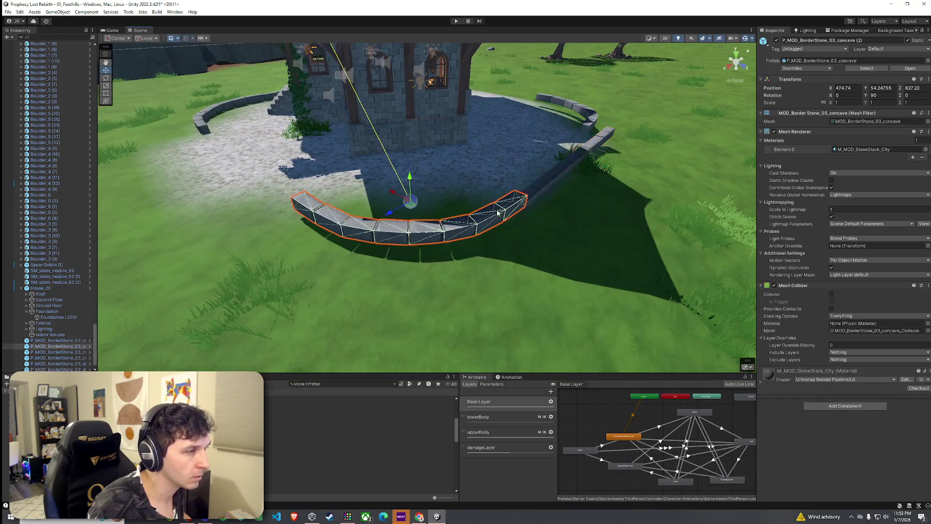
mouse_move(417, 188)
mouse_down()
mouse_move(488, 170)
mouse_move(492, 188)
mouse_up()
scroll(492, 189, down, 5)
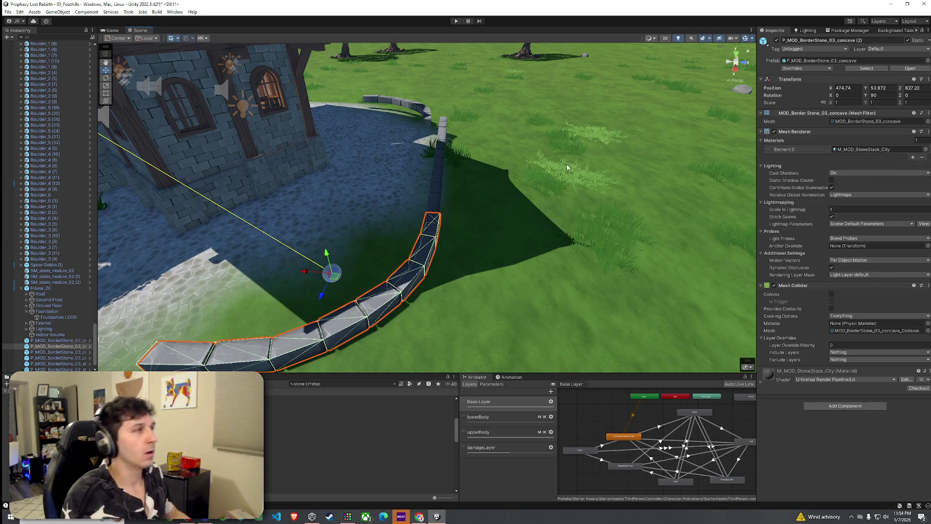
- Save the scene with File > Save
click(8, 12)
click(21, 49)
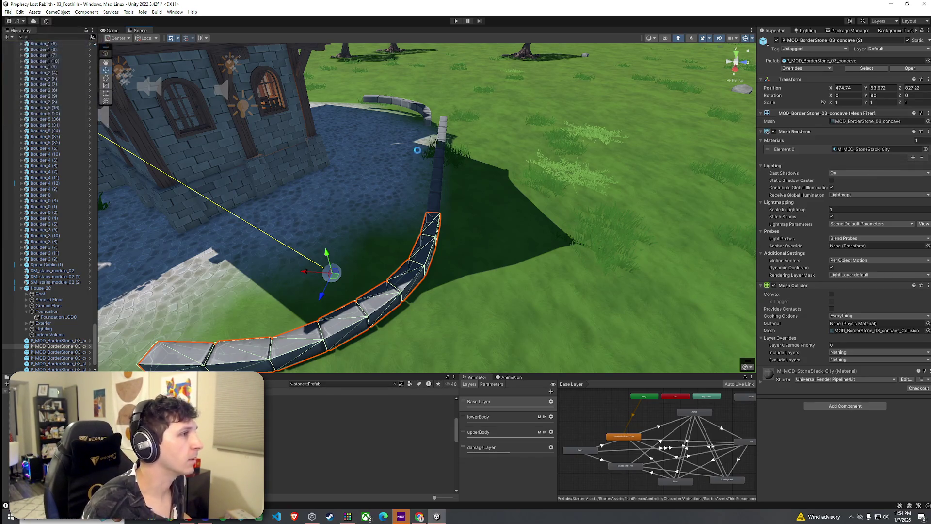
drag(412, 160, 386, 161)
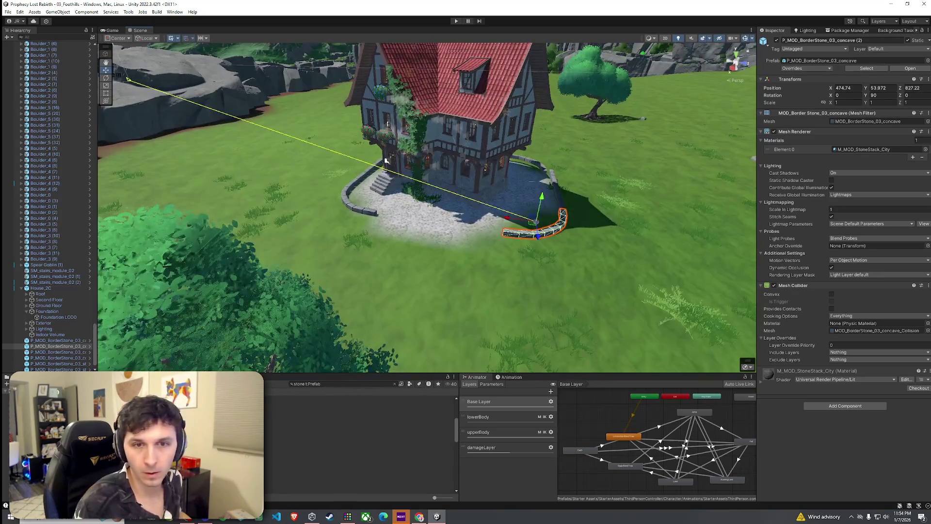